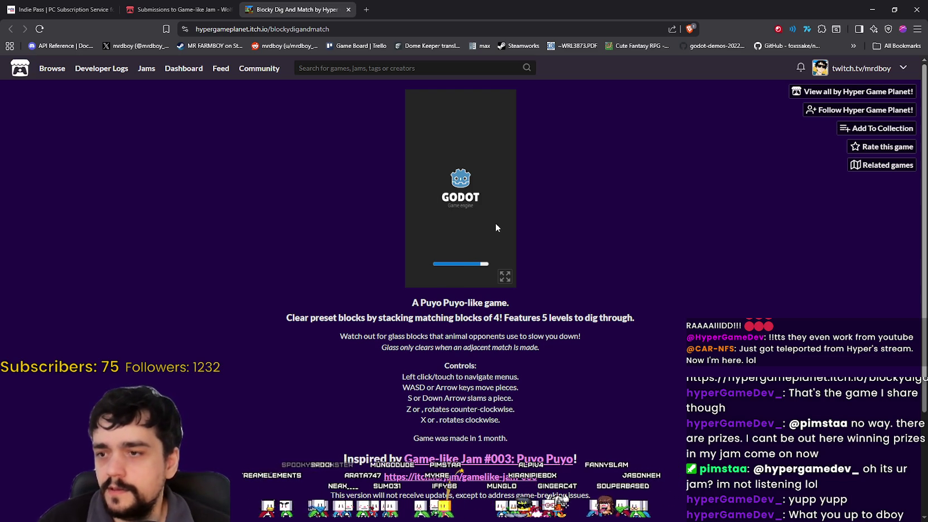
- Switch the game to full screen and back, then move the MR FARMBOY window right and down
click(504, 277)
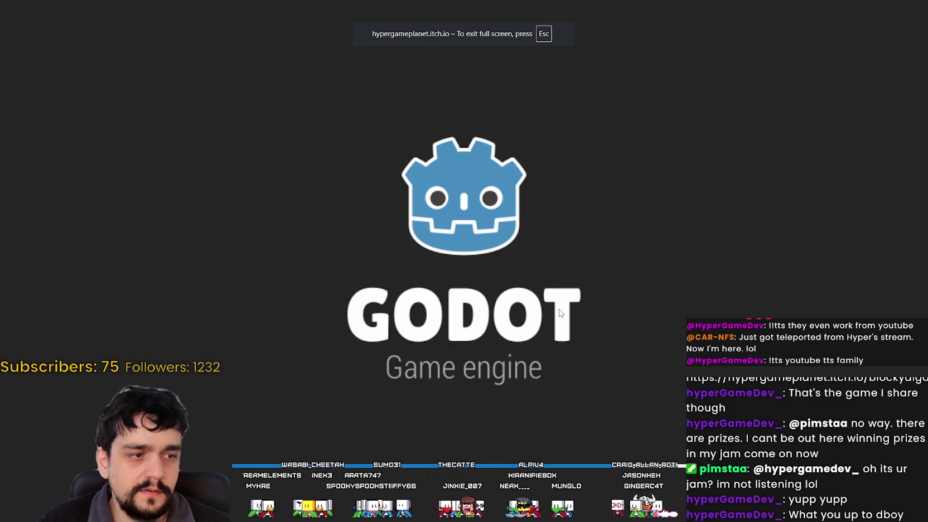
key(Escape)
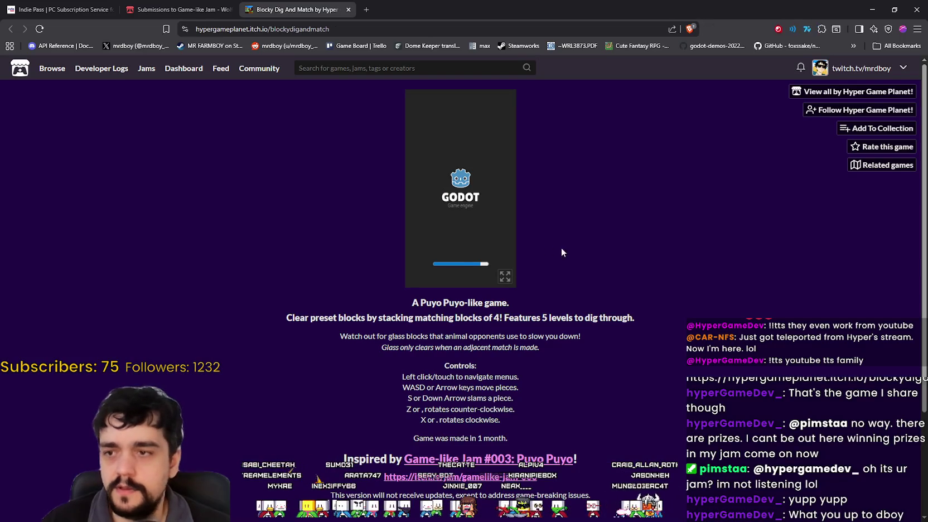
scroll(605, 312, down, 3)
scroll(605, 312, up, 3)
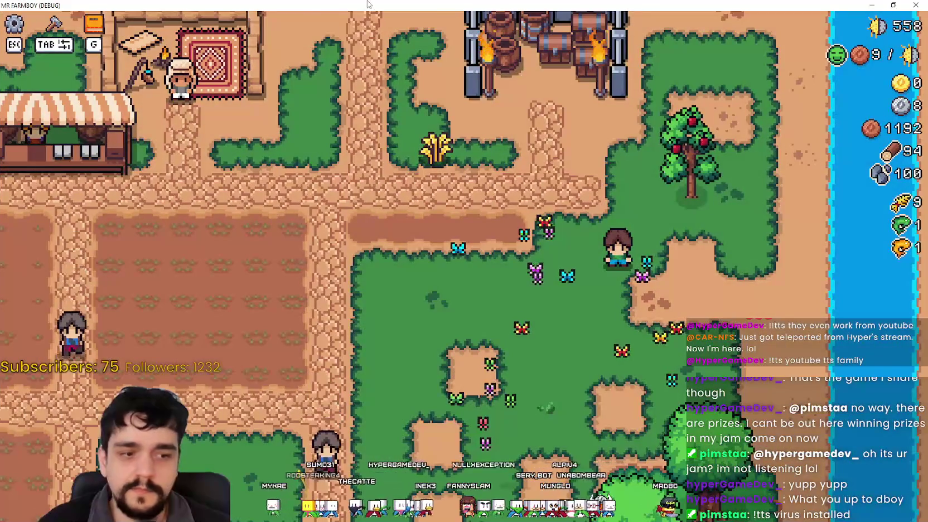
scroll(350, 163, up, 3)
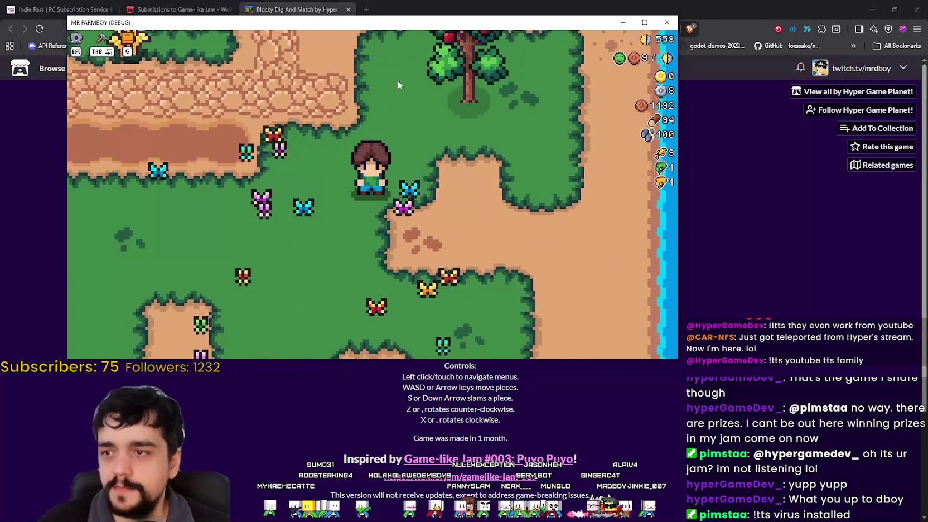
drag(384, 29, 565, 41)
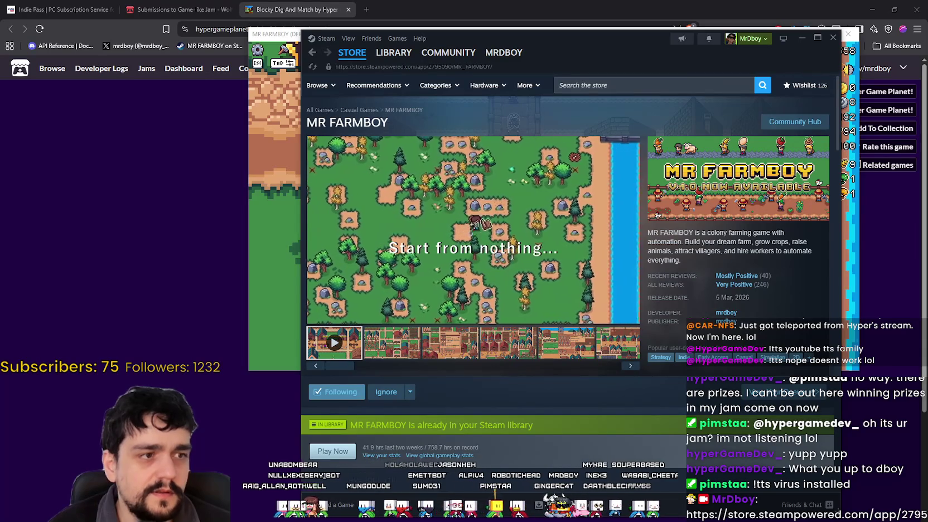
- View the second MR FARMBOY screenshot and the review rating details on Steam
click(389, 341)
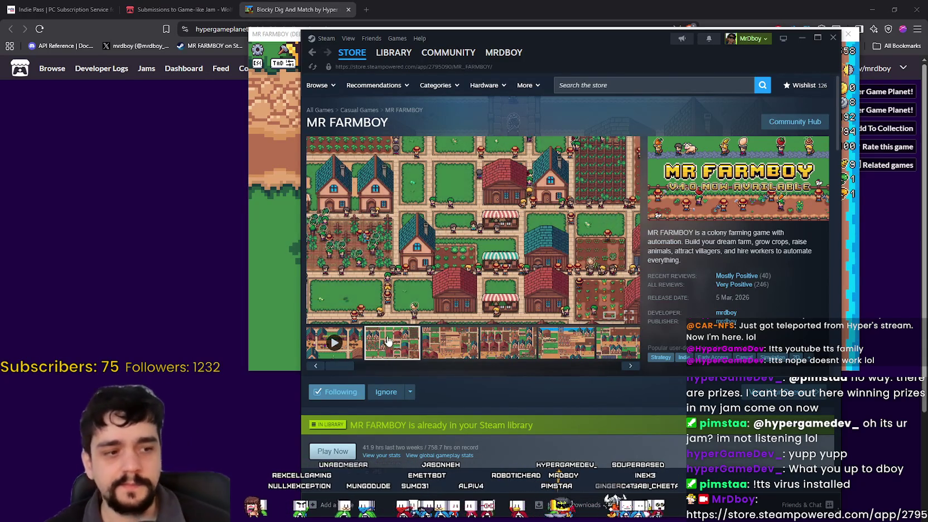
click(267, 271)
click(598, 428)
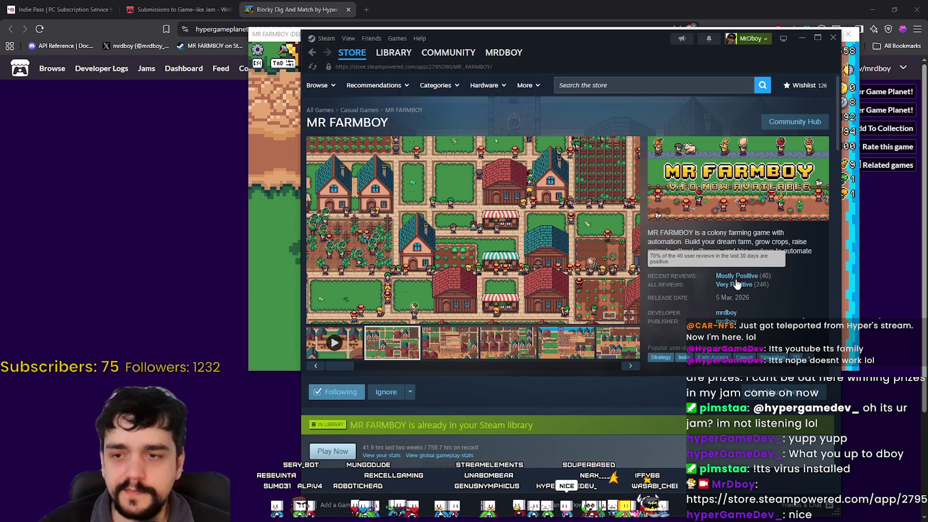
- Watch the MR FARMBOY trailer, then return to the itch.io game page
click(327, 342)
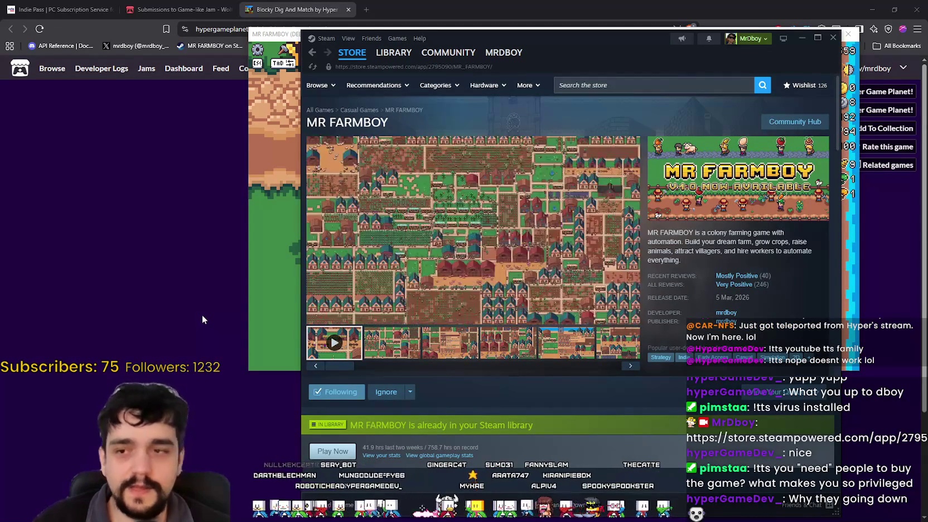
mouse_move(538, 237)
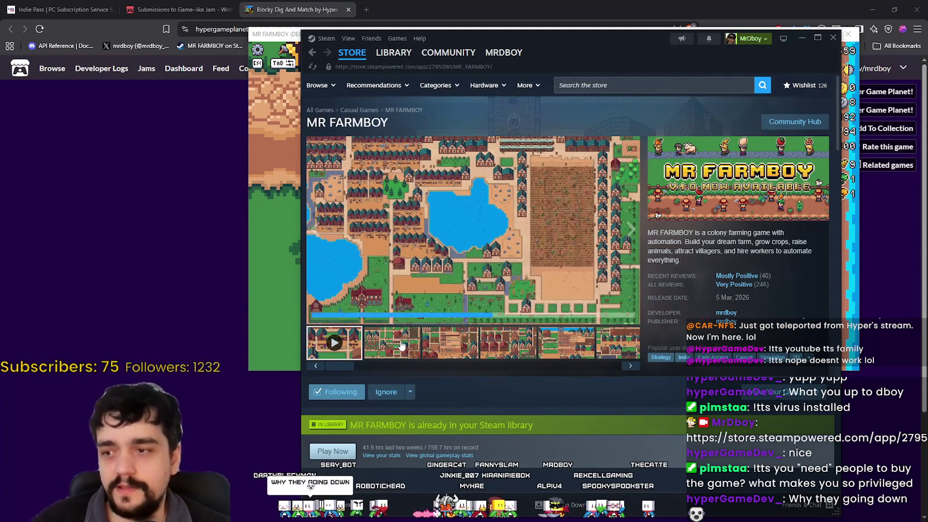
mouse_move(742, 279)
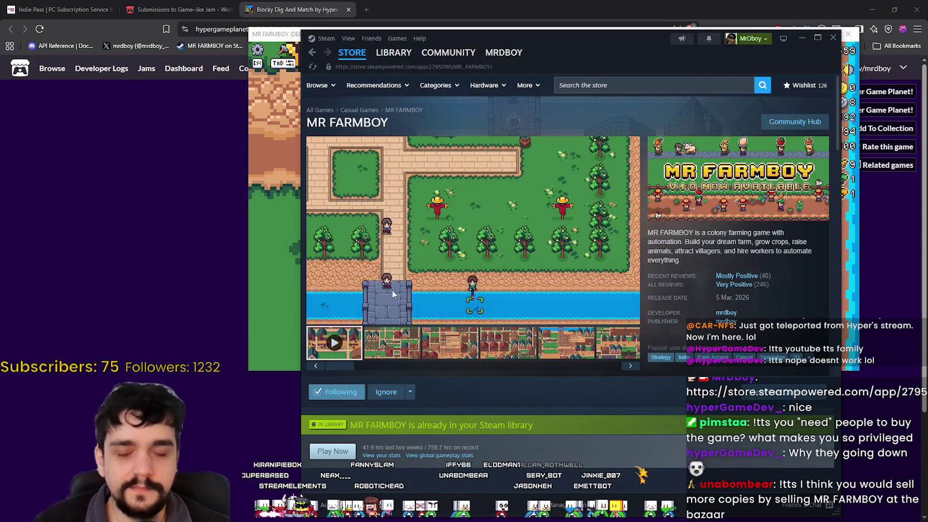
click(269, 346)
click(125, 297)
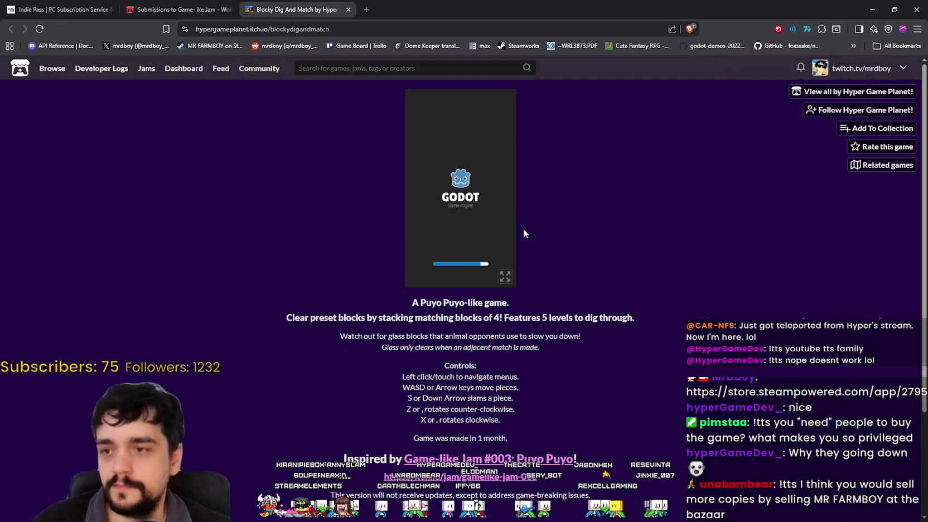
scroll(565, 270, down, 3)
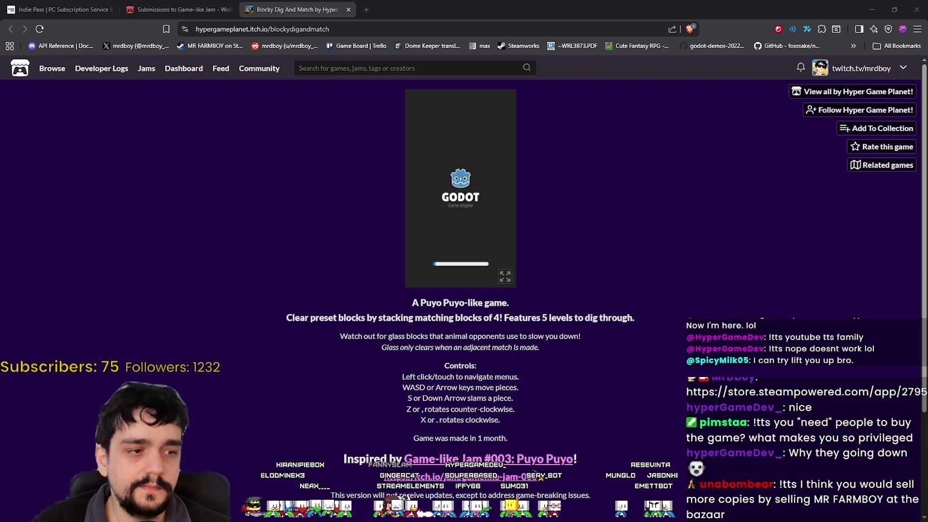
key(ctrl+shift+Escape)
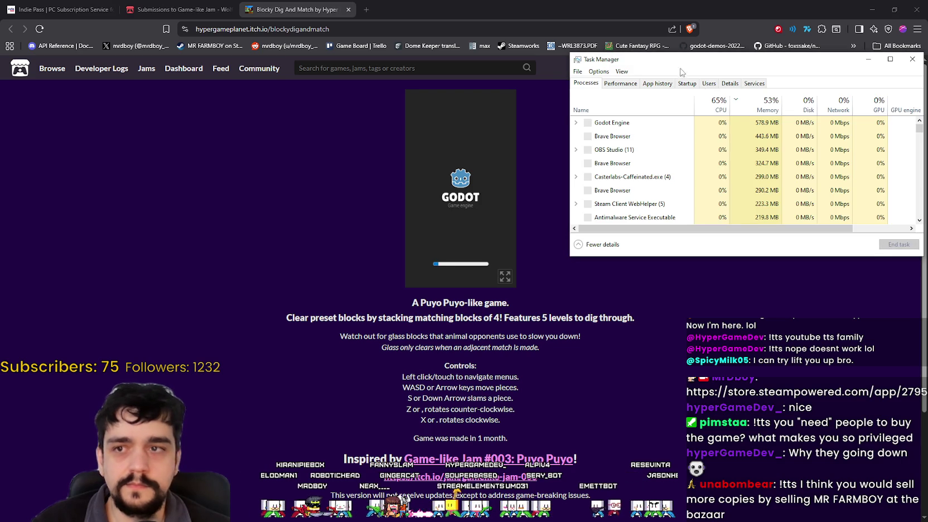
drag(684, 59, 654, 66)
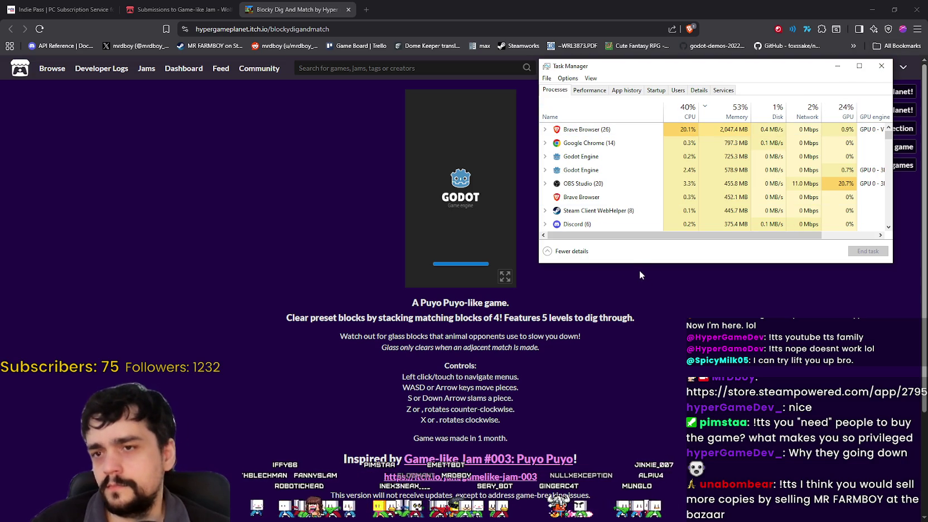
click(546, 129)
click(616, 162)
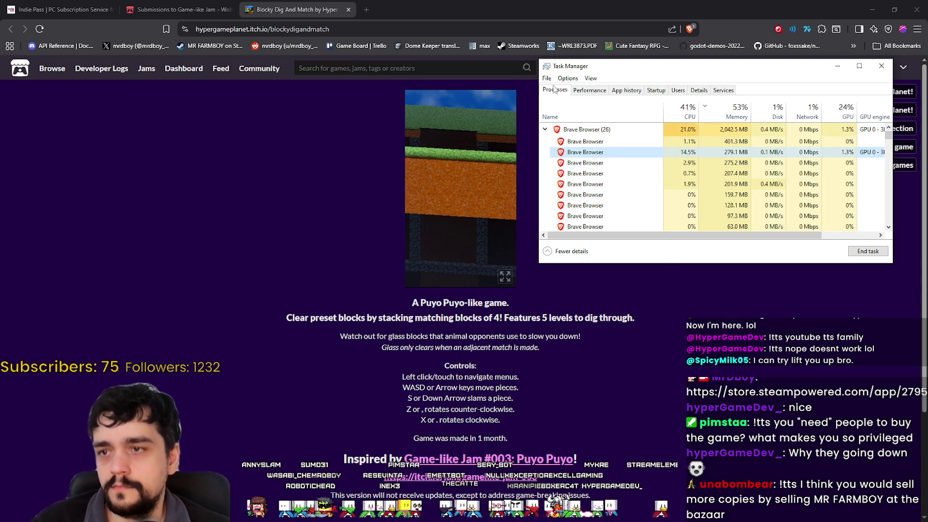
click(545, 129)
click(837, 66)
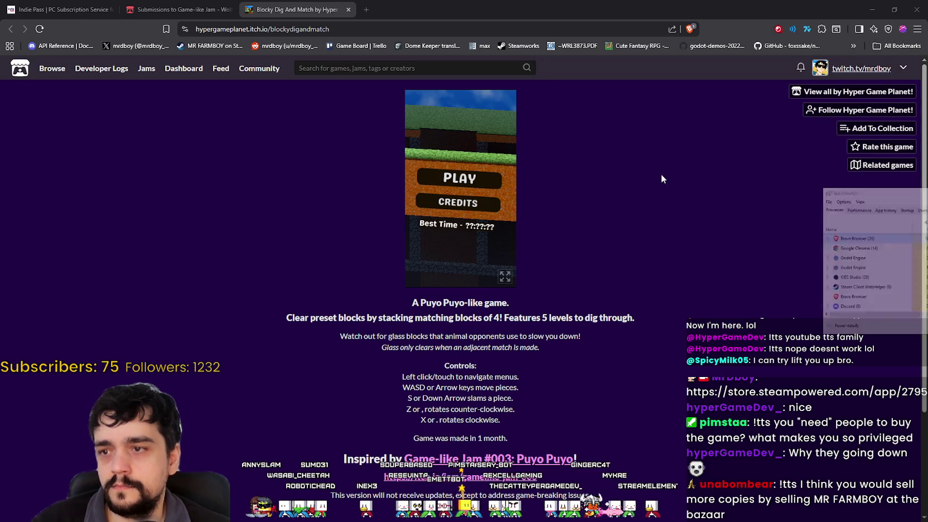
- Make Blocky Dig And Match fill the screen, start a run and shift the first piece left
click(507, 279)
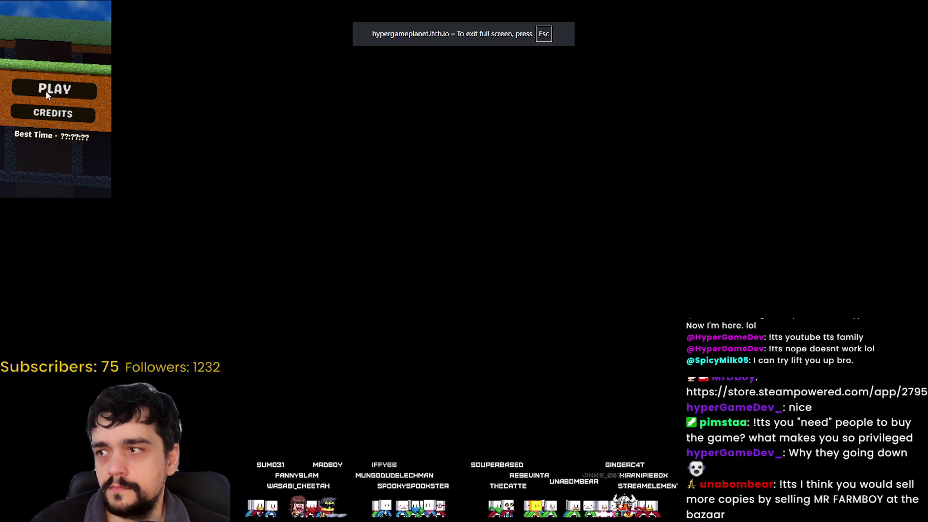
key(Escape)
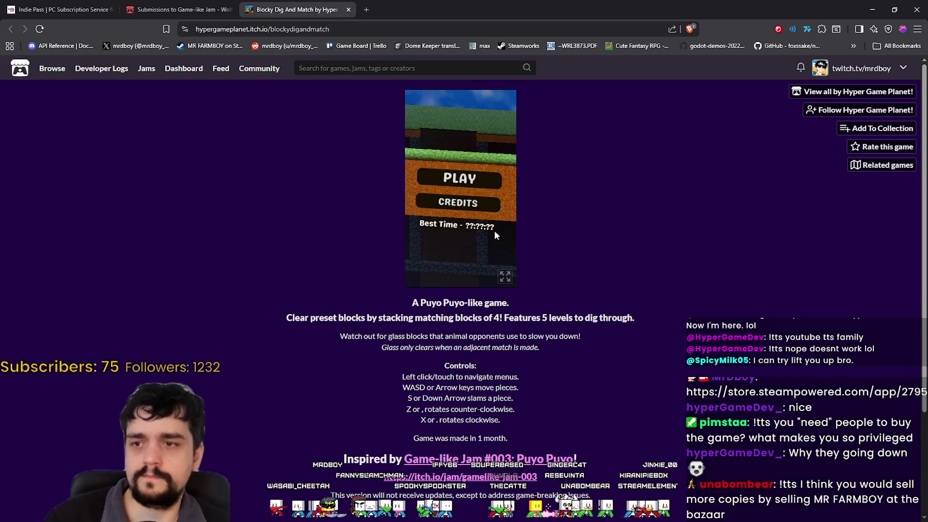
click(505, 277)
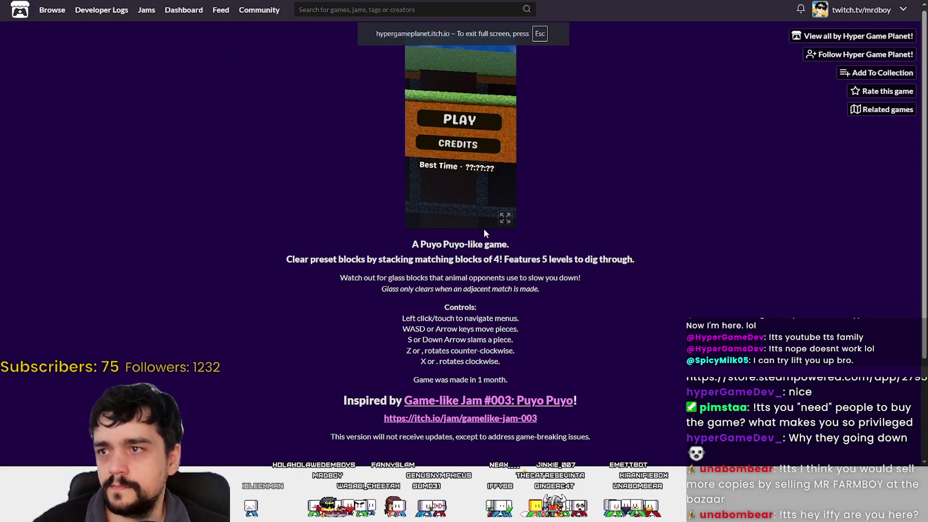
click(505, 218)
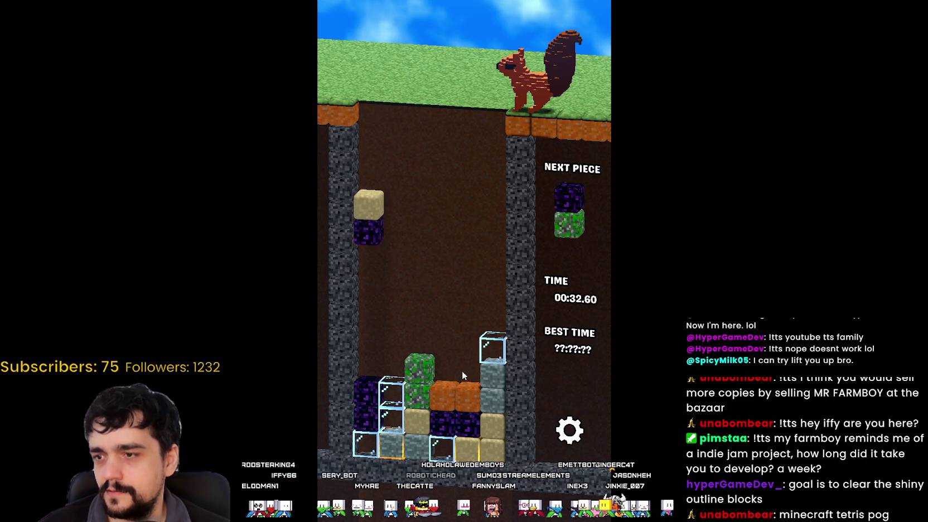
key(Left)
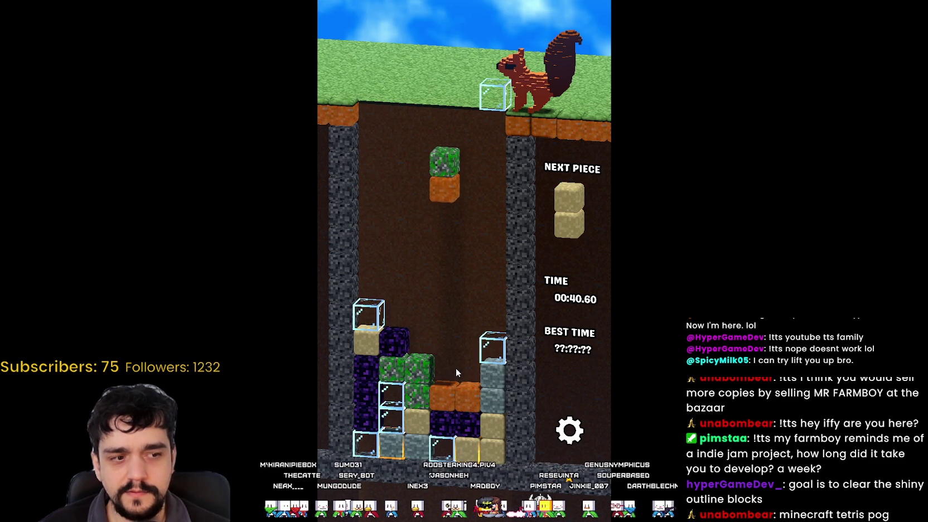
- Slam glass and sand pieces onto the left stack, clearing a four-green match
key(Right)
key(Left)
key(Left)
key(Left)
key(Down)
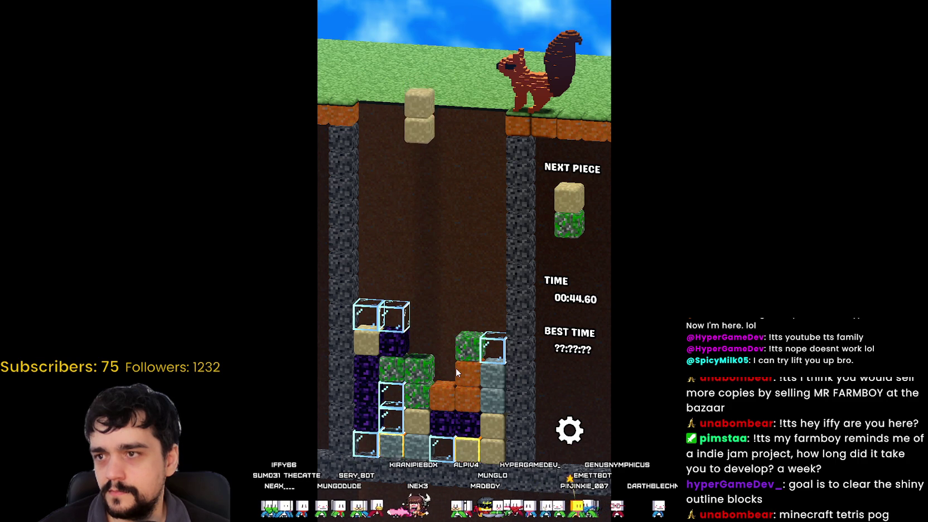
key(Left)
key(Down)
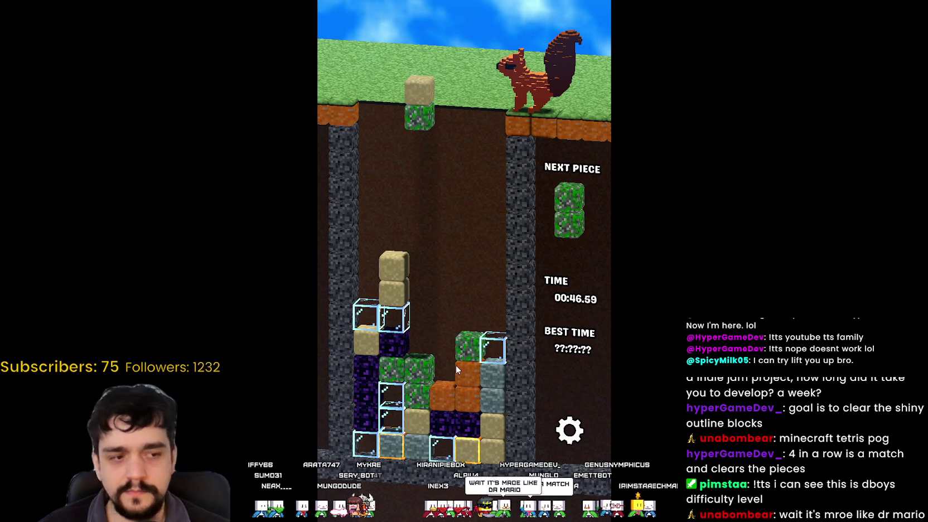
key(Right)
key(Left)
key(Left)
key(Left)
key(Down)
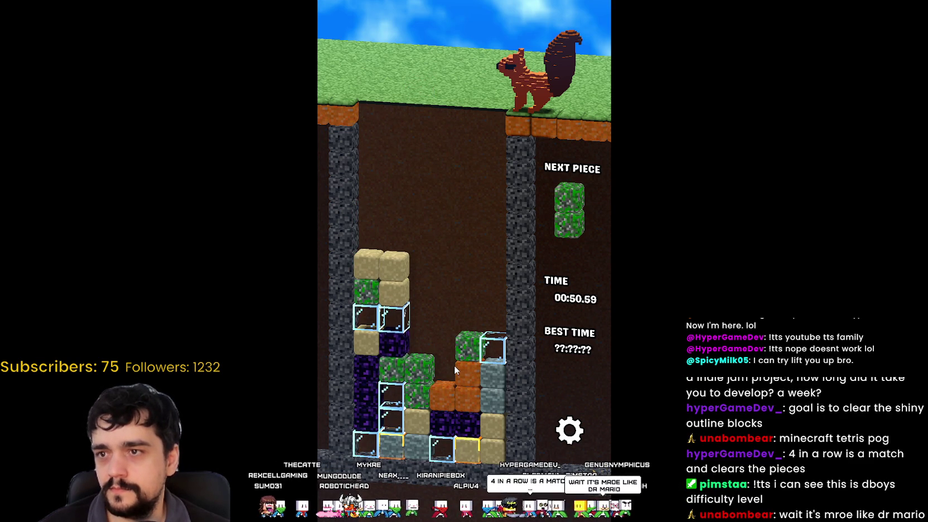
key(Down)
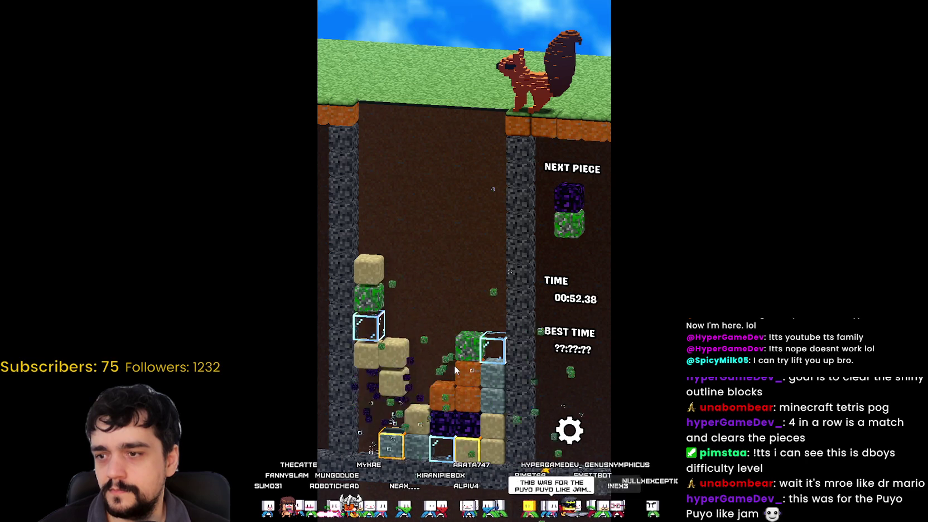
- Drop the obsidian-green and obsidian-sand pieces on the left stack and steer the next pieces left
key(Left)
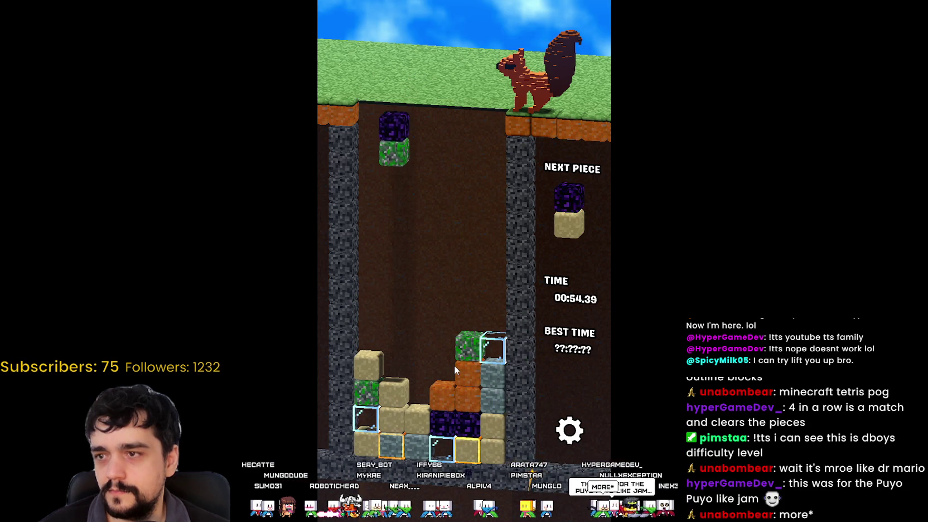
key(Down)
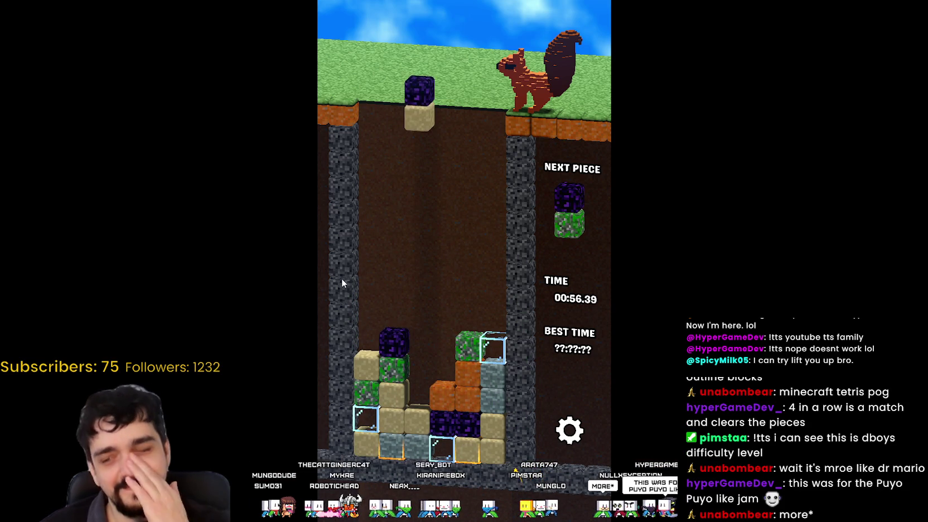
key(Down)
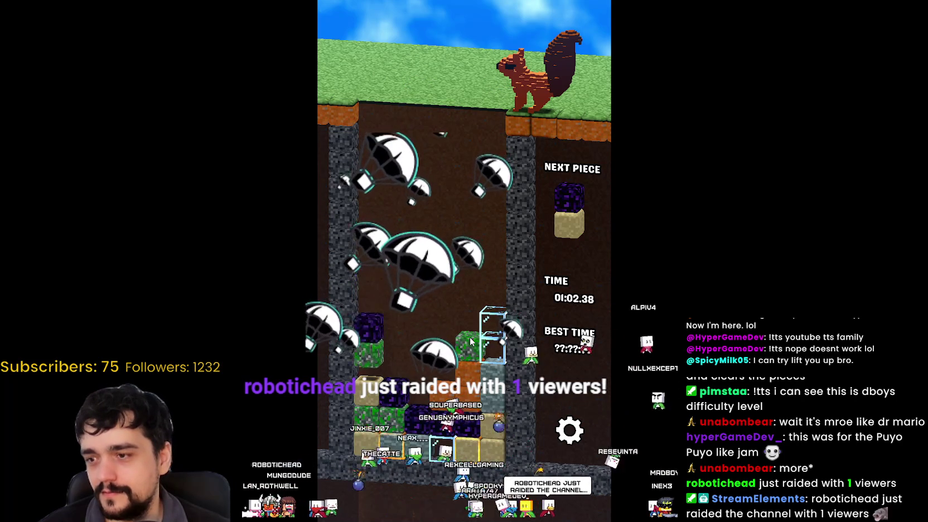
key(Left)
key(Left)
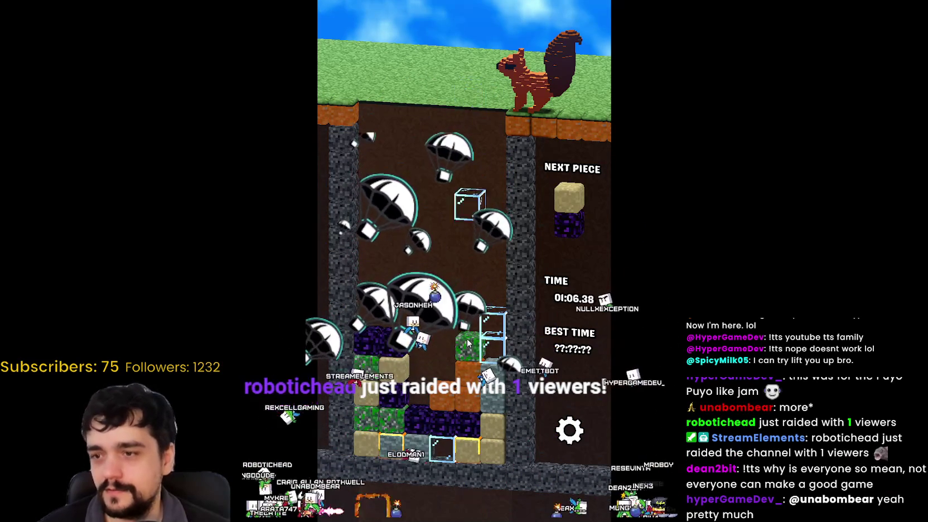
key(Left)
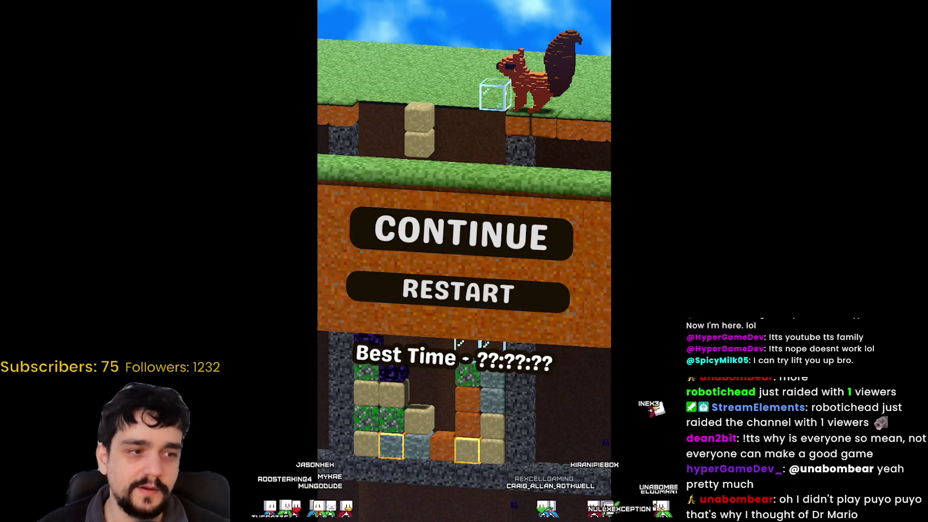
- Resume the game and drop the tan, grey, orange, glass and green-purple pieces onto the stacks
click(475, 234)
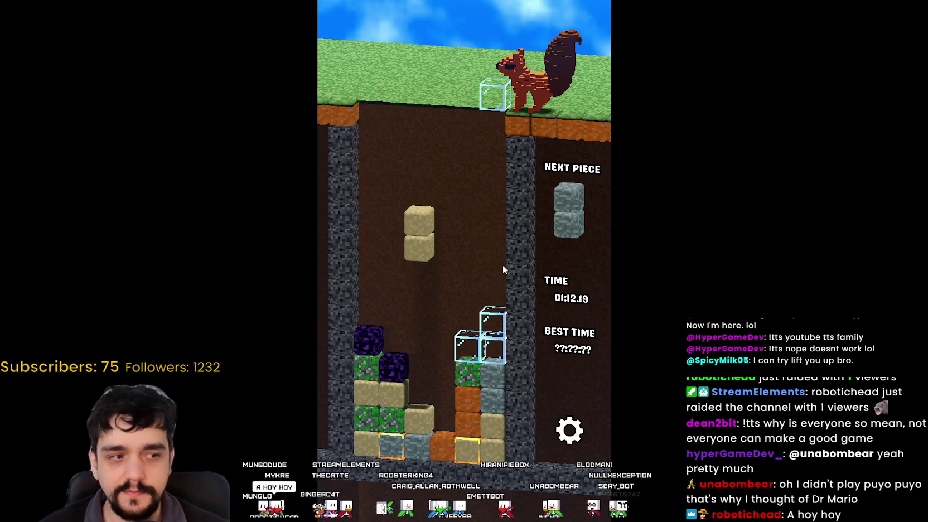
key(Right)
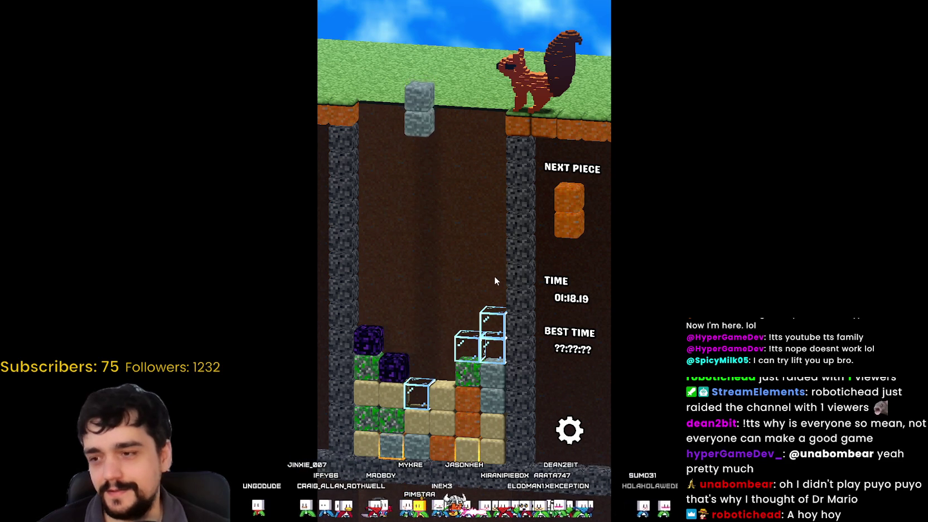
key(Right)
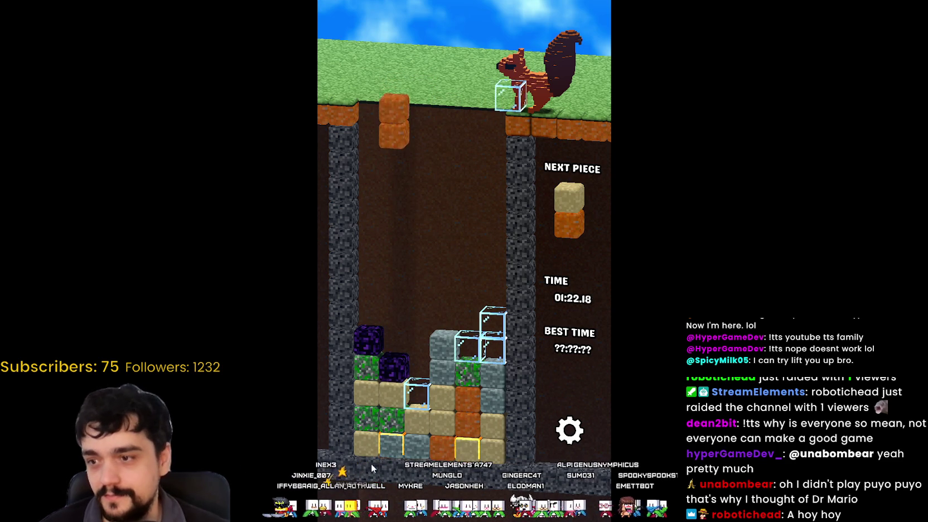
key(Down)
key(Down)
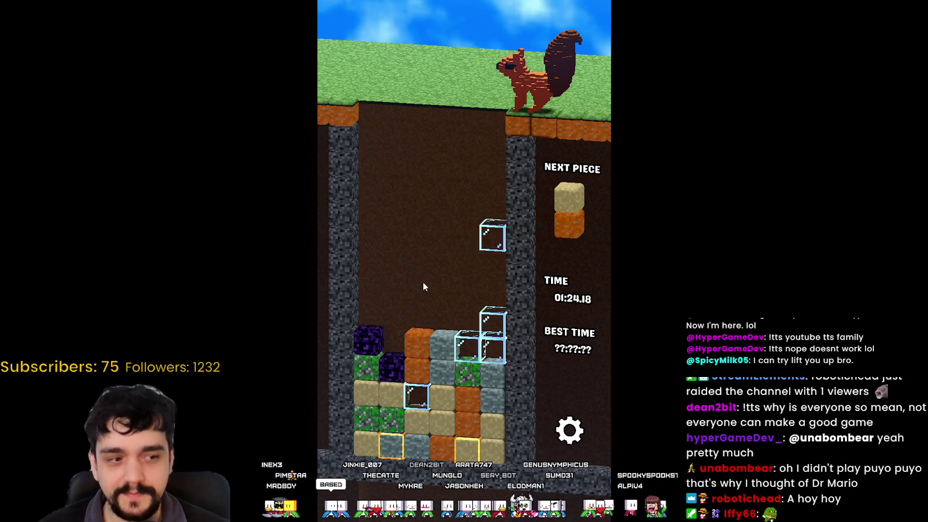
key(Left)
key(Down)
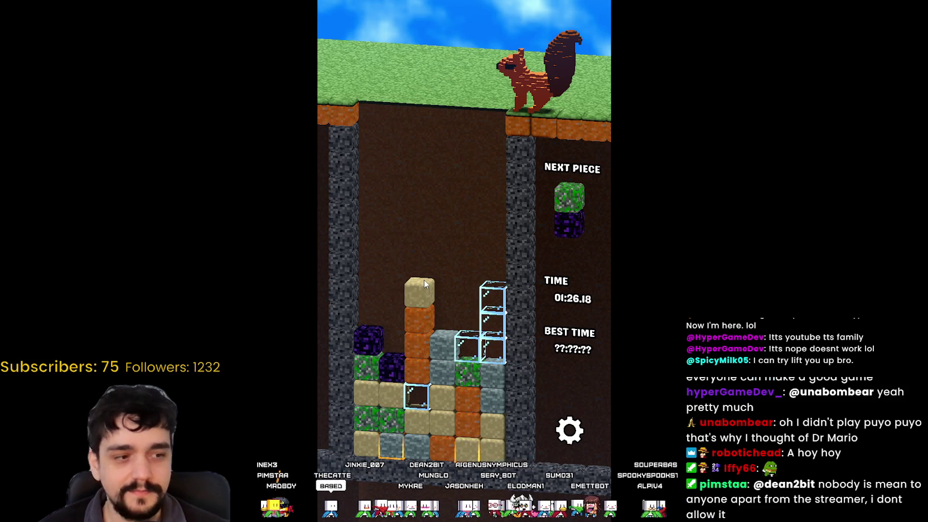
key(Right)
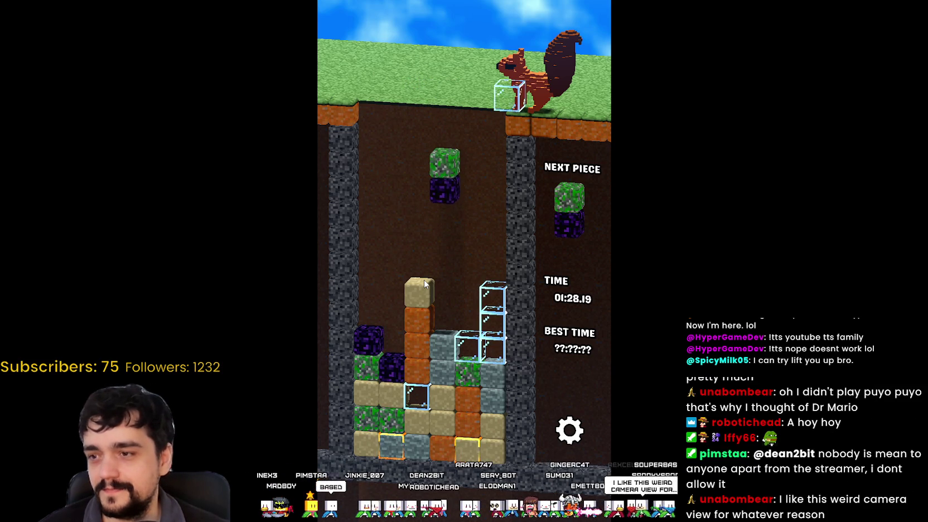
key(Down)
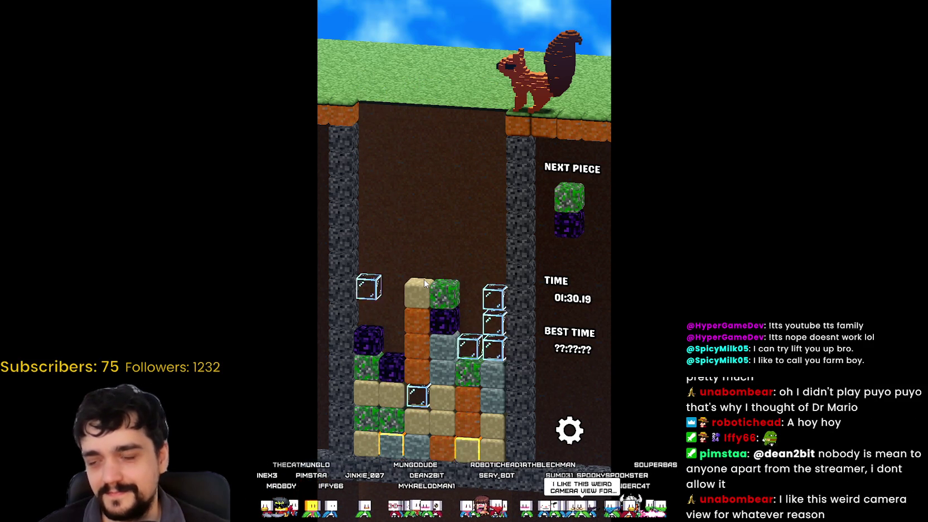
- Place glass cubes and green-purple, tan-purple and grey-orange pairs on the left and right columns
key(Left)
key(Down)
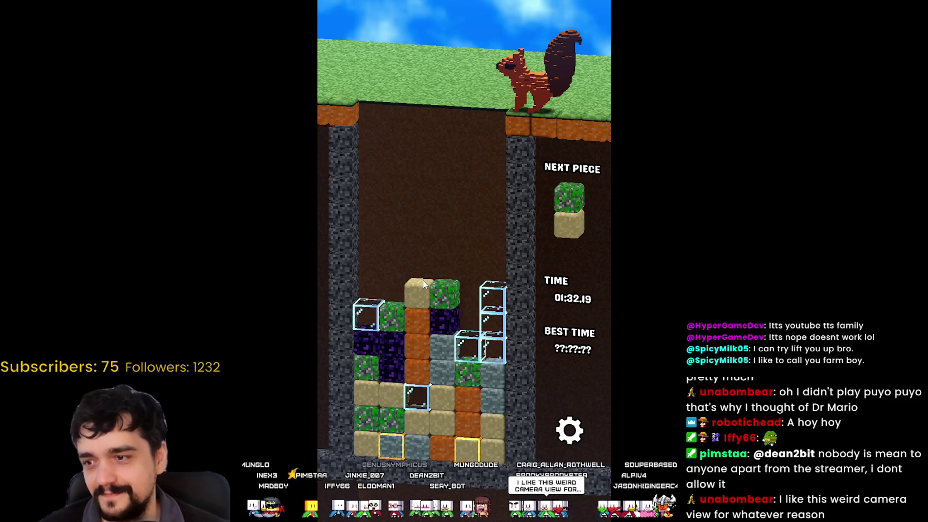
key(Right)
key(Right)
key(Down)
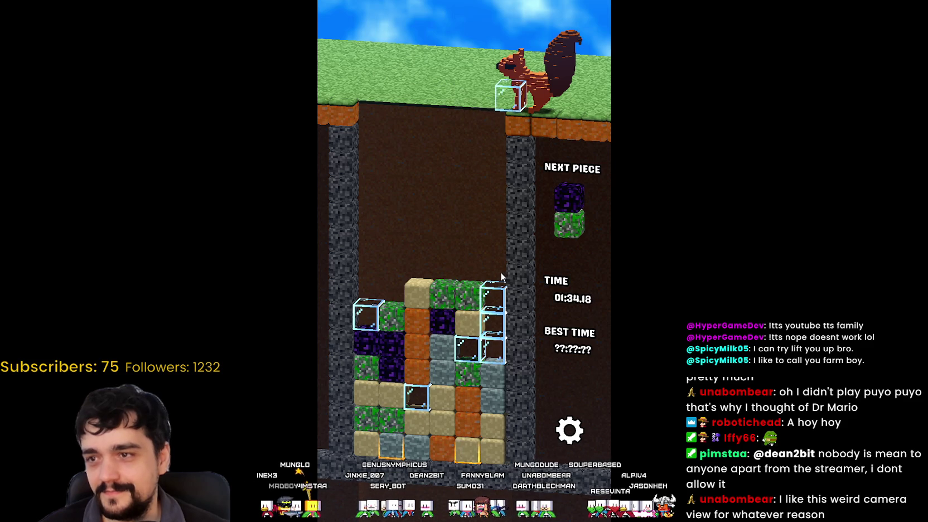
key(Left)
key(Down)
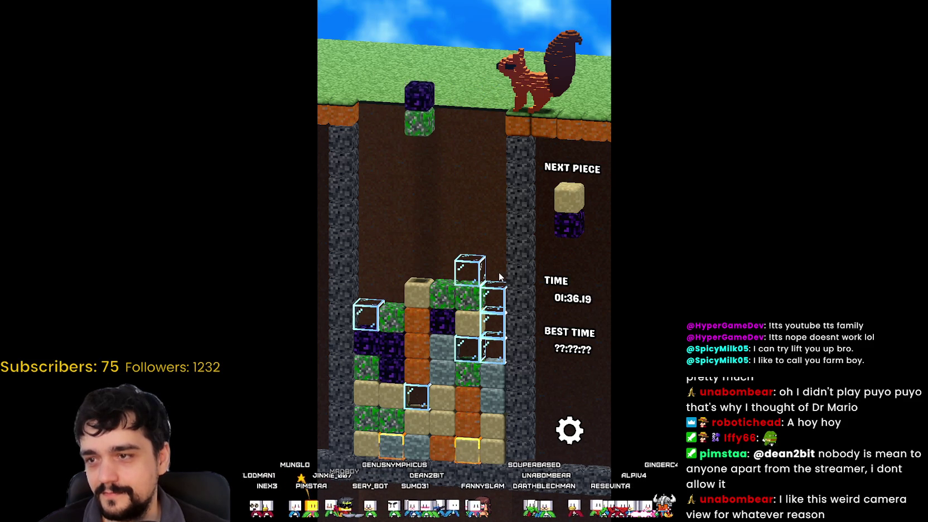
key(Left)
key(Down)
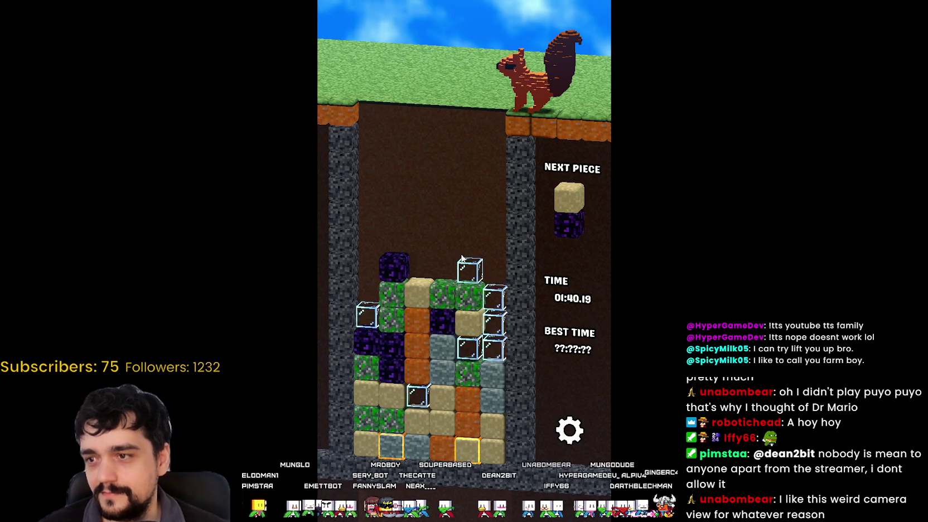
key(Left)
key(Left)
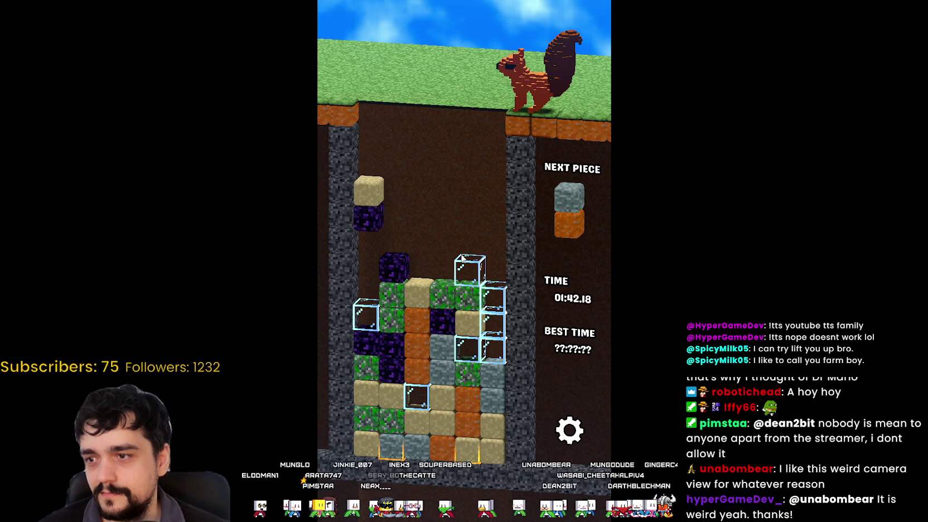
key(Down)
key(Right)
key(Right)
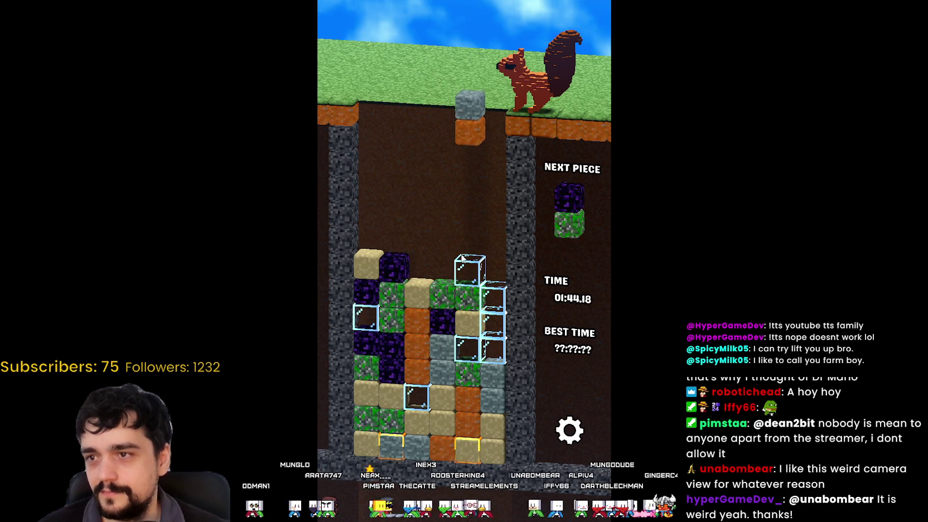
key(Left)
key(Left)
key(Down)
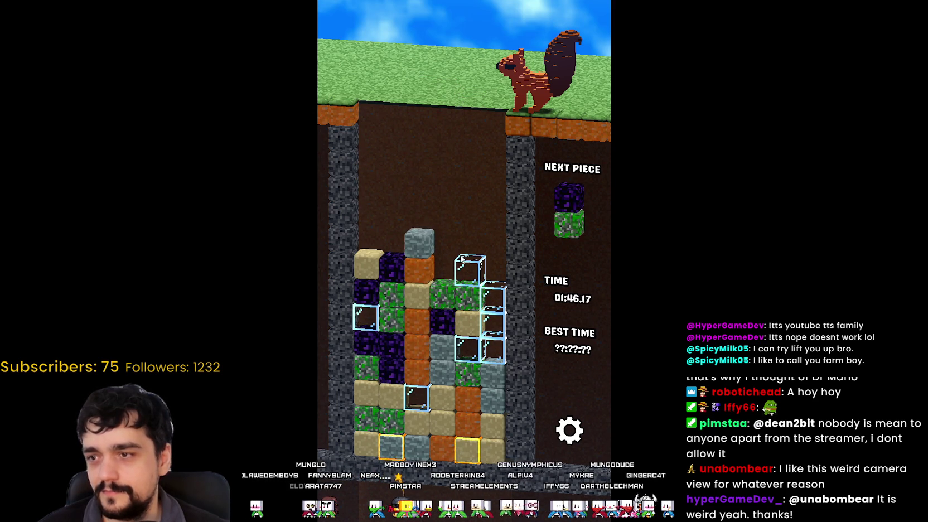
key(Right)
key(Down)
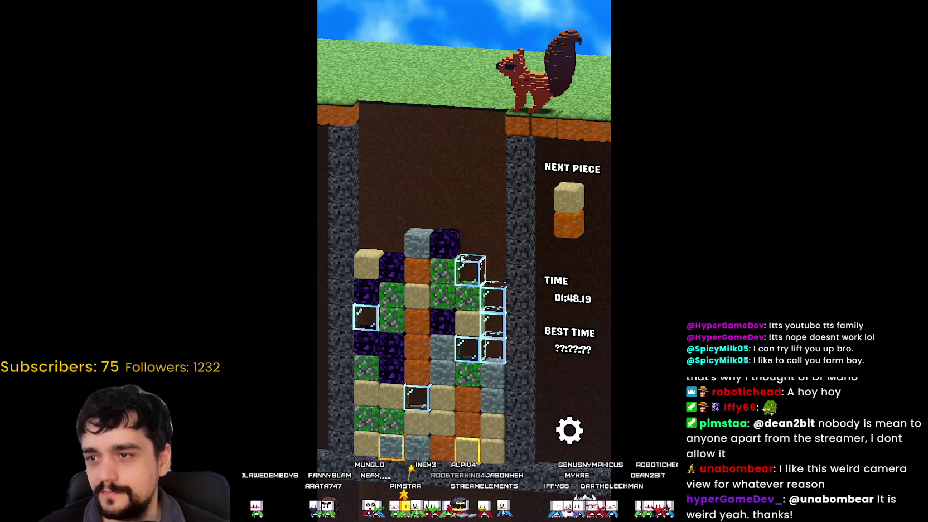
- Stack the tan-orange, purple-green, grey and purple-sand pairs until the pile nearly reaches the top
key(Left)
key(Left)
key(Left)
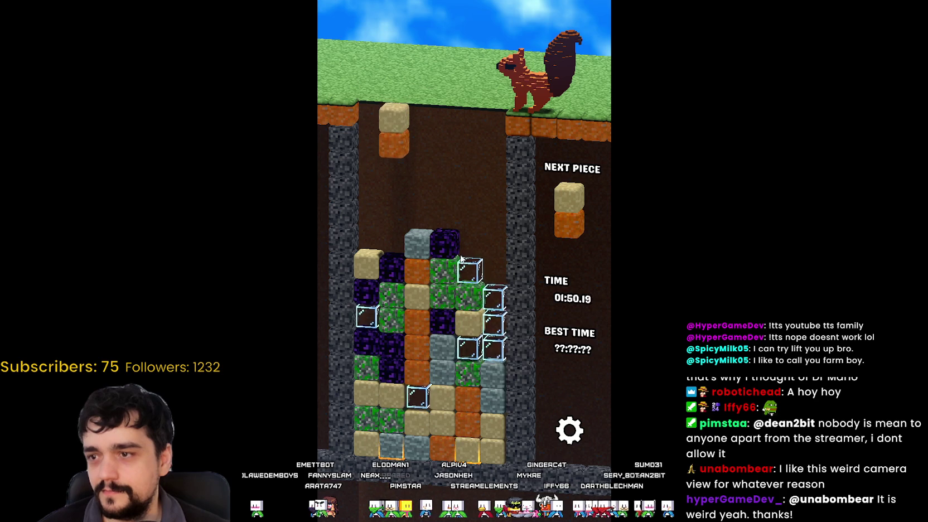
key(Right)
key(Right)
key(Left)
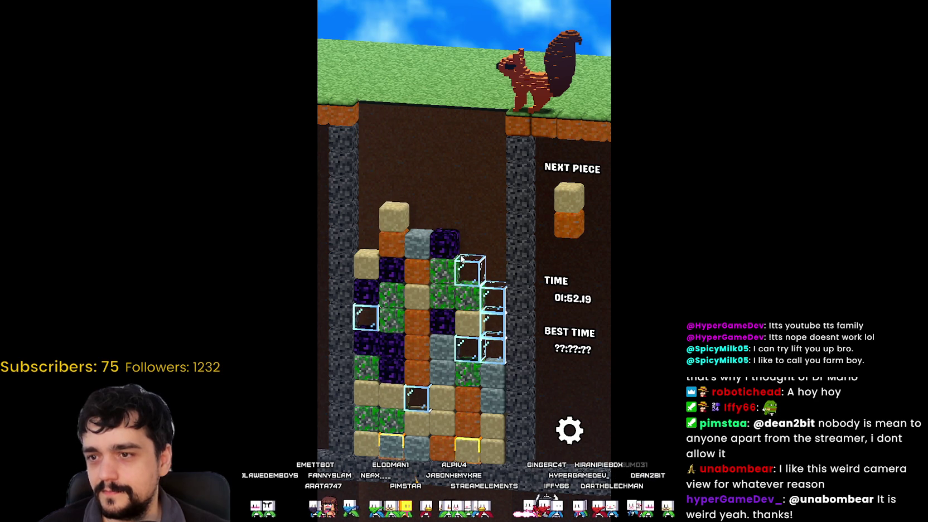
key(Left)
key(Down)
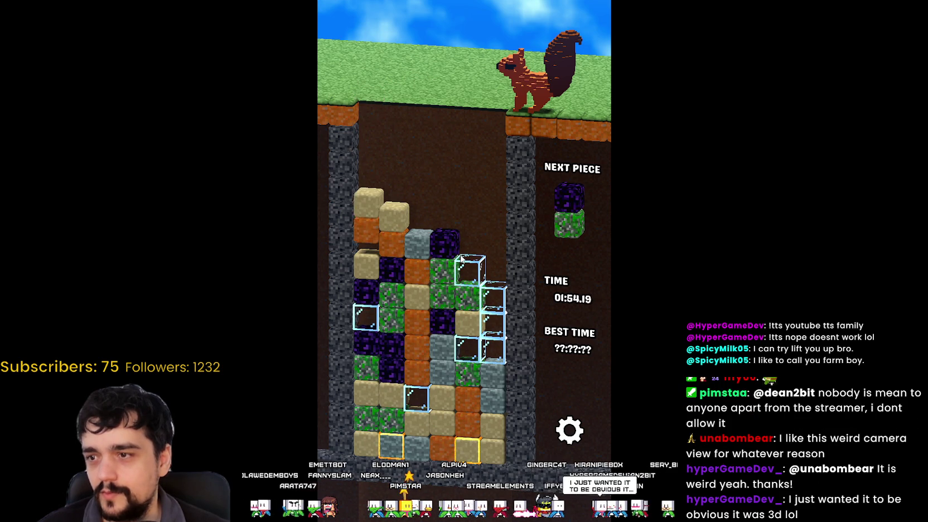
key(Right)
key(Right)
key(Right)
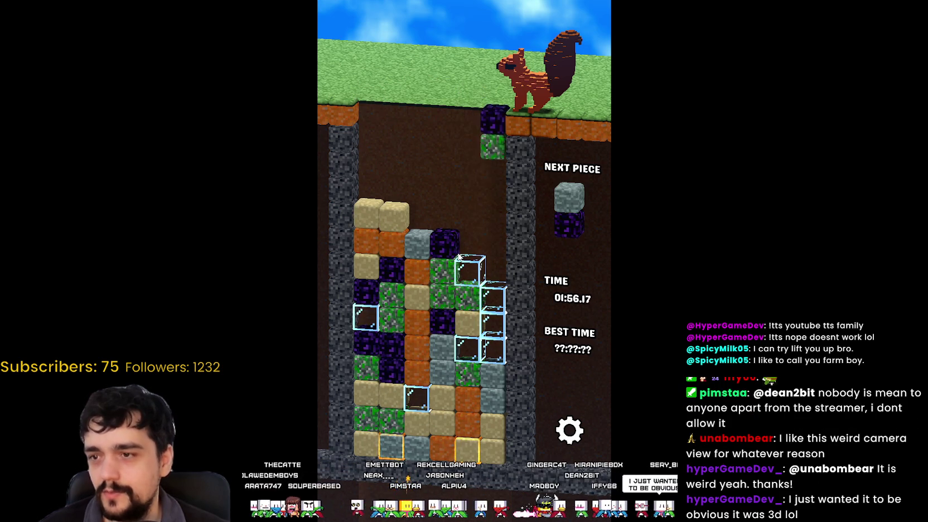
key(Down)
key(Right)
key(Right)
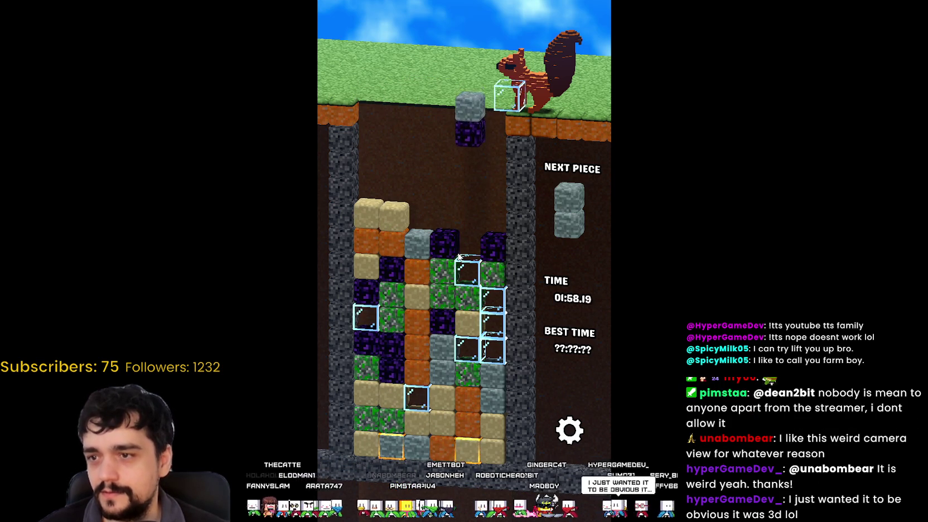
key(Down)
key(Down)
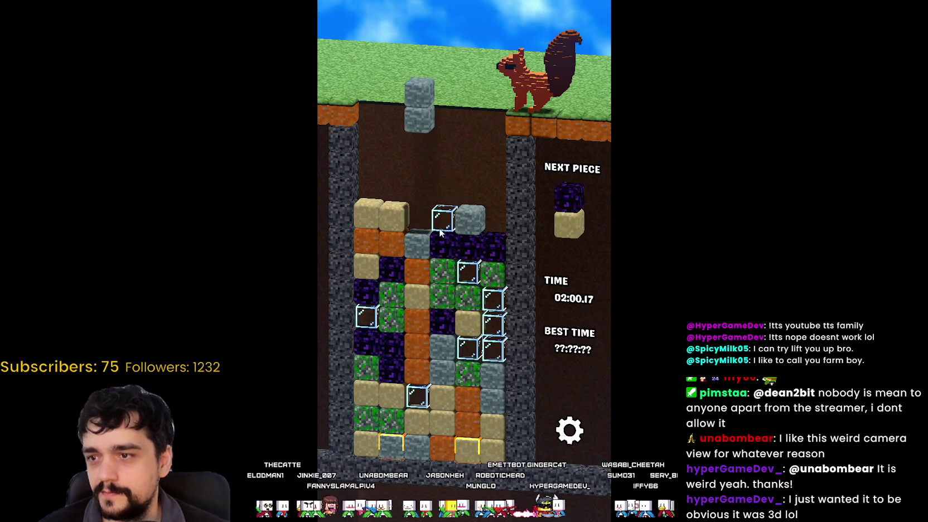
key(Right)
key(Right)
key(Down)
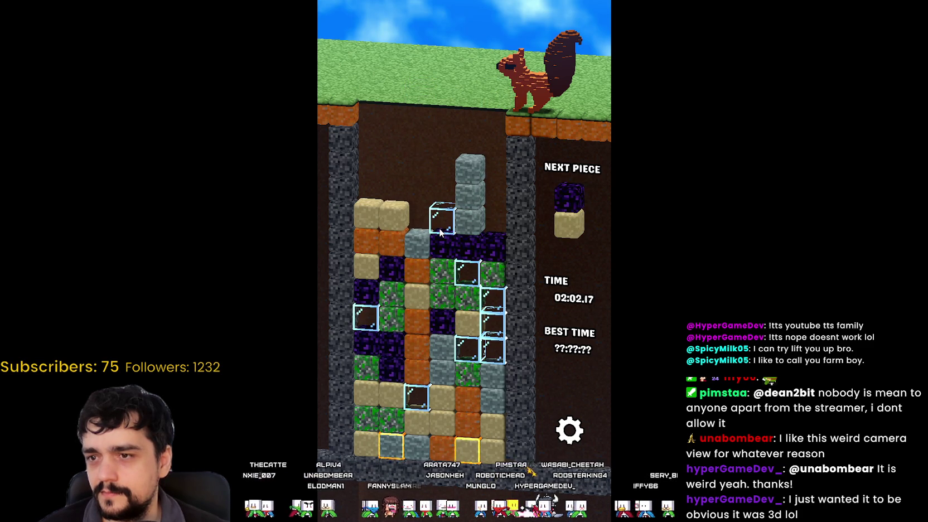
key(Left)
key(Down)
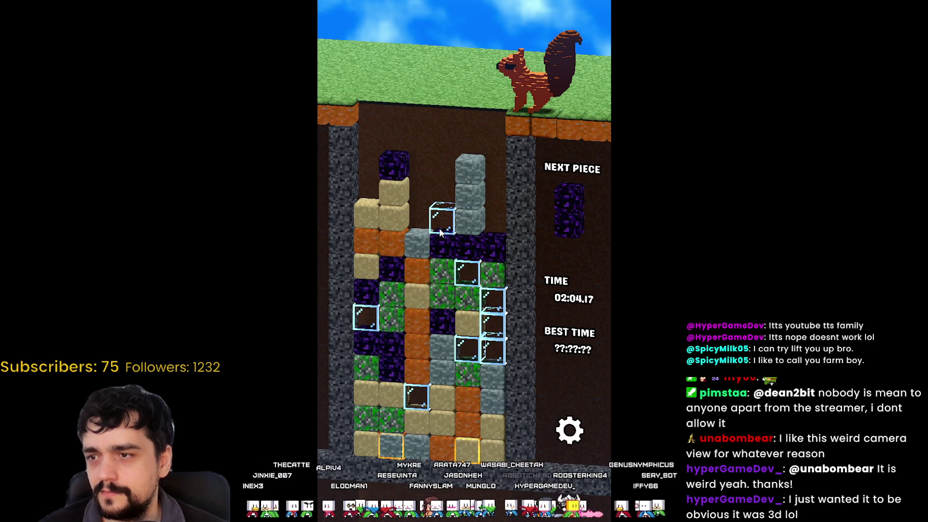
key(Down)
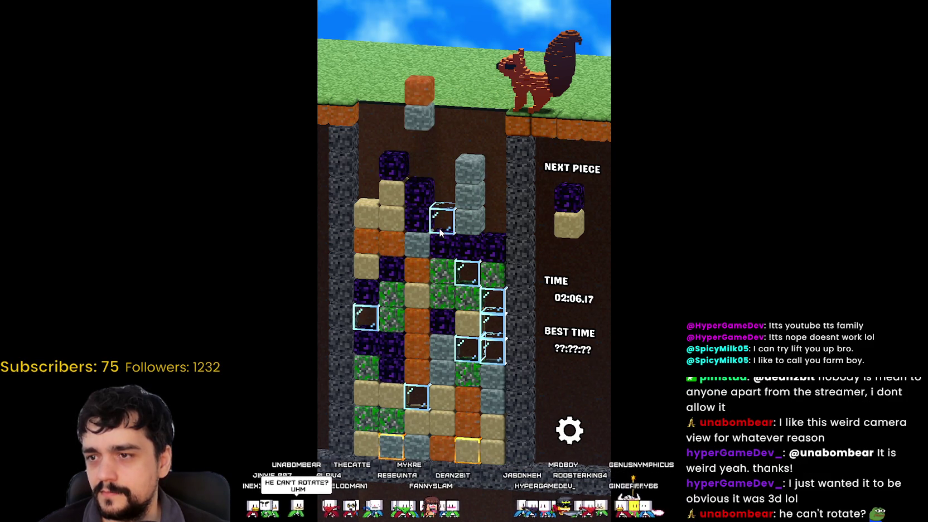
key(Left)
key(Left)
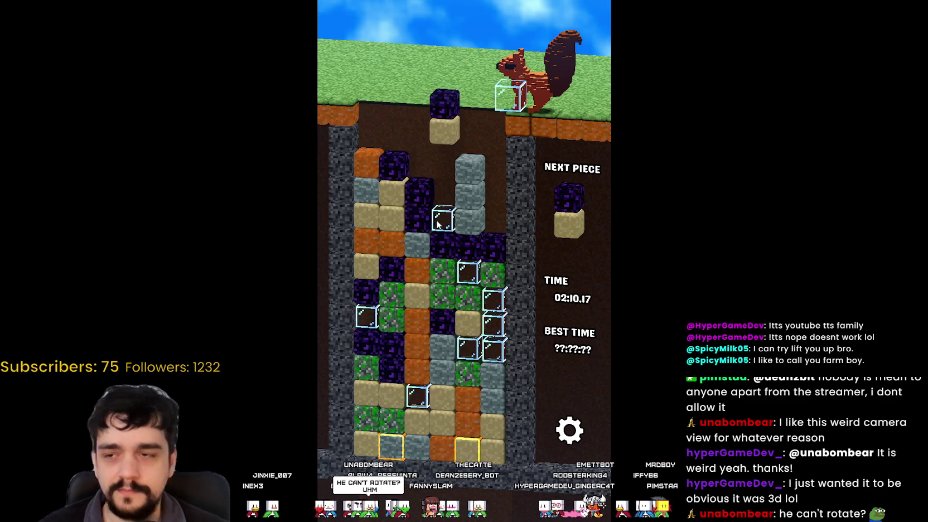
key(Down)
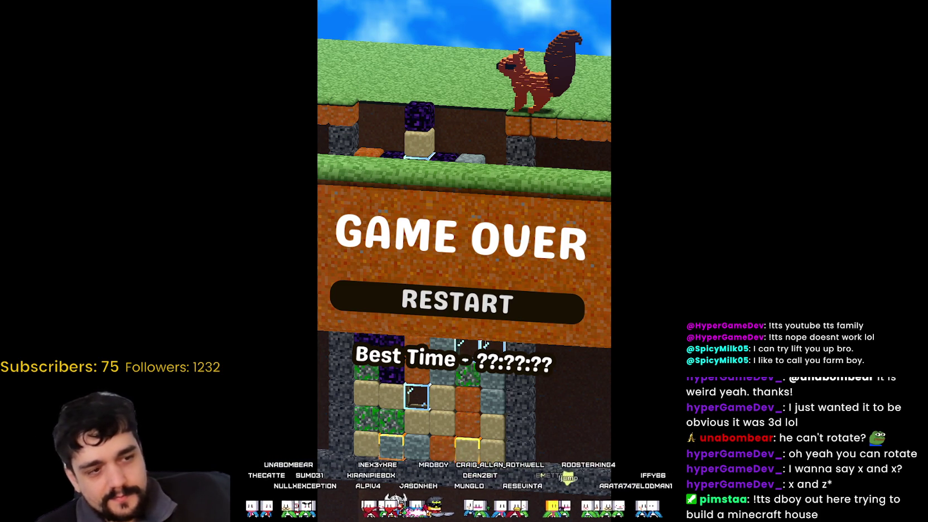
- Restart after the Game Over and begin a new round from the title screen
click(479, 310)
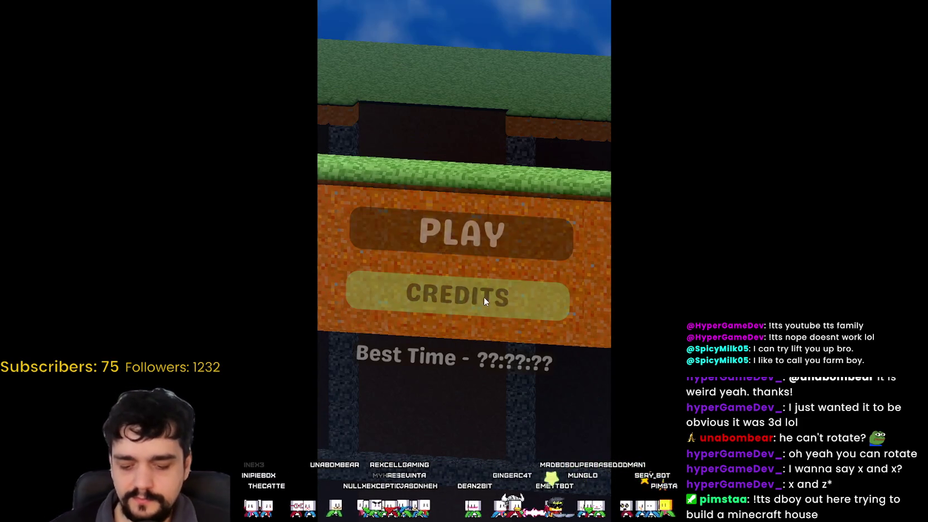
click(446, 235)
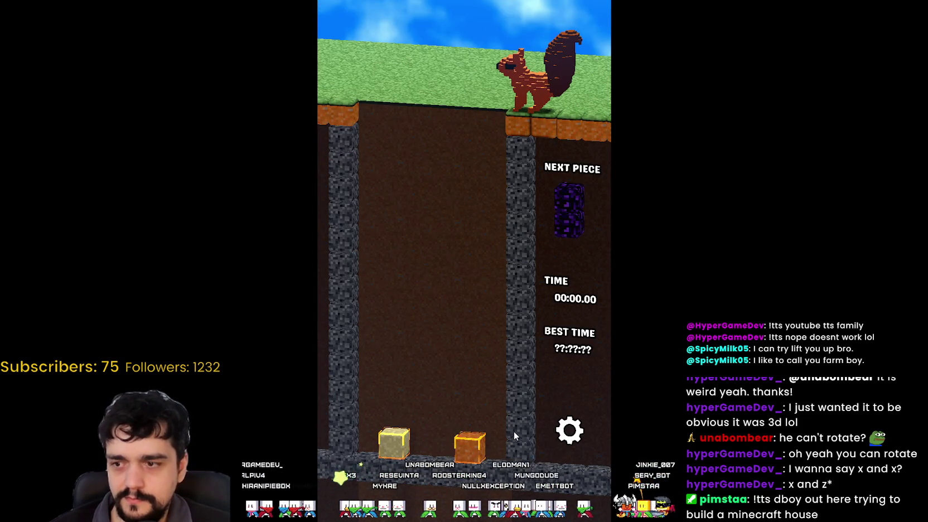
- Rotate and drop the purple, glass, grey-orange and orange pieces onto matching blocks
key(x)
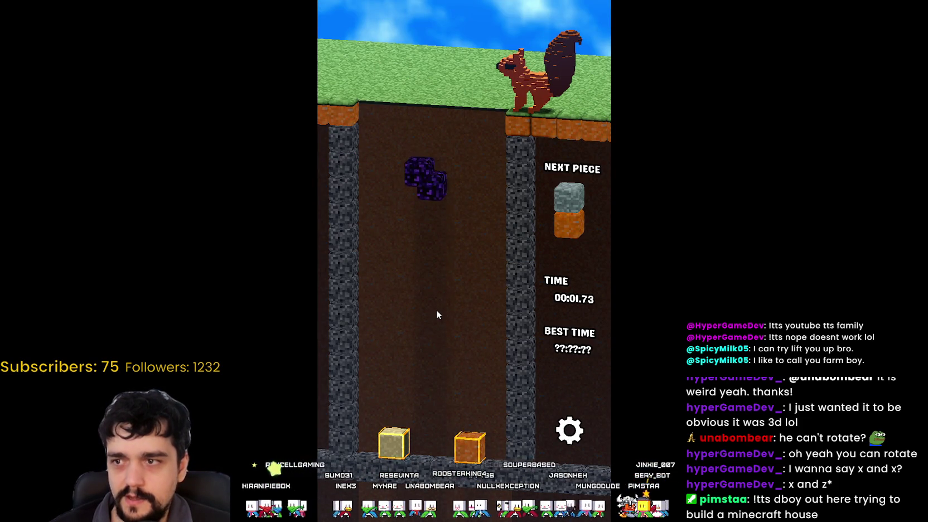
key(x)
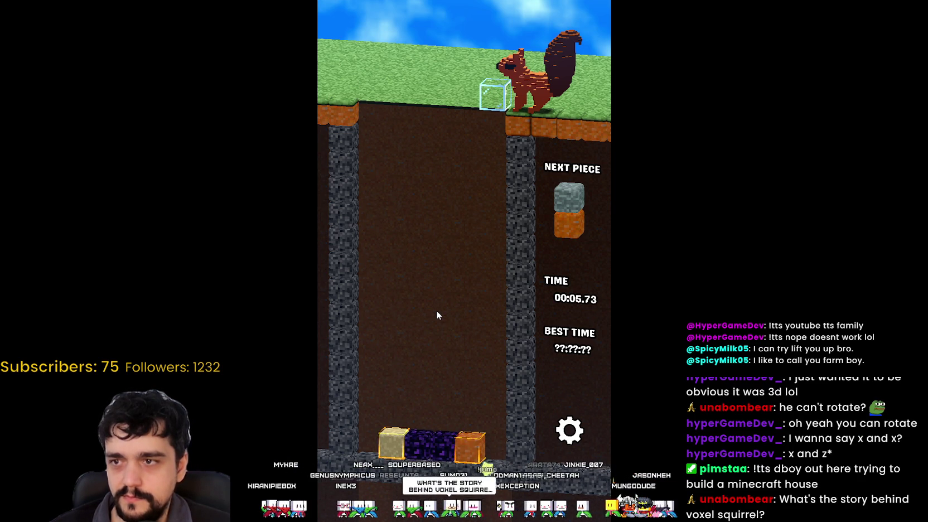
key(Left)
key(Left)
key(Left)
key(space)
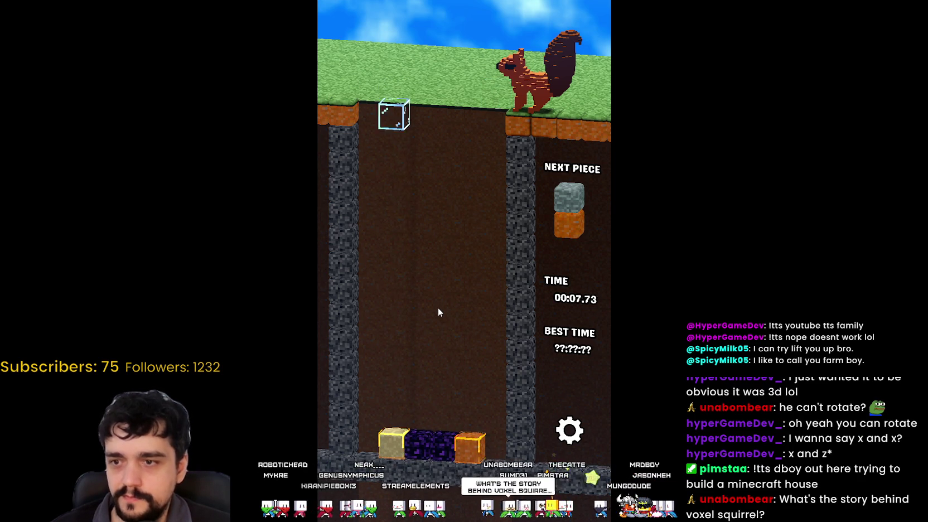
key(Right)
key(Right)
key(Left)
key(Right)
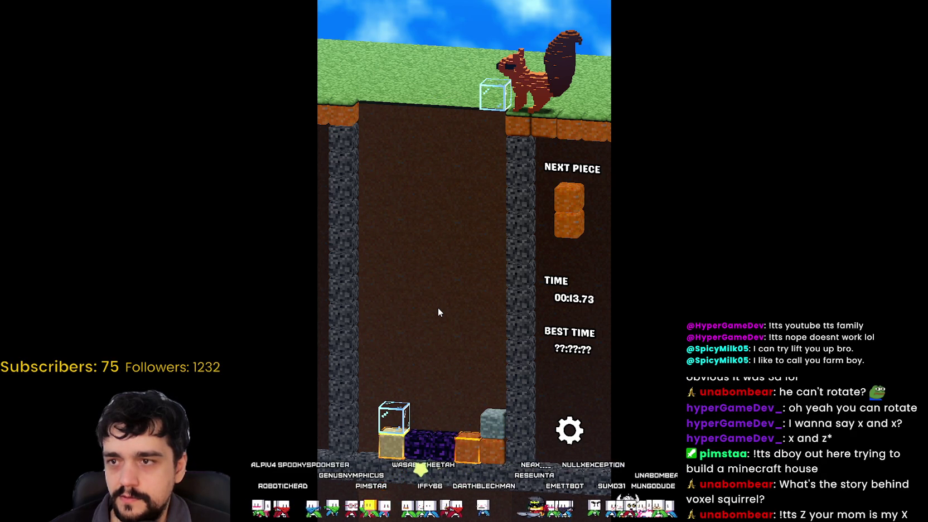
key(Left)
key(Down)
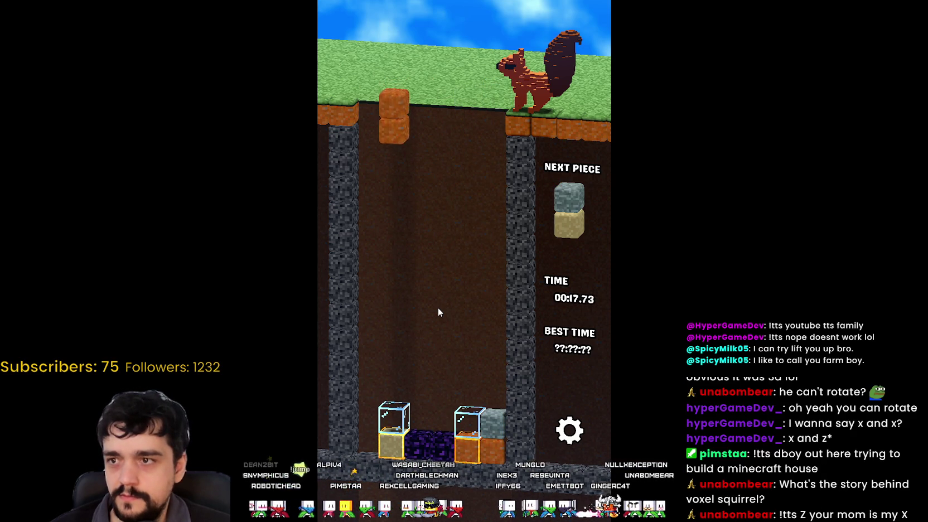
key(Right)
key(Right)
key(Down)
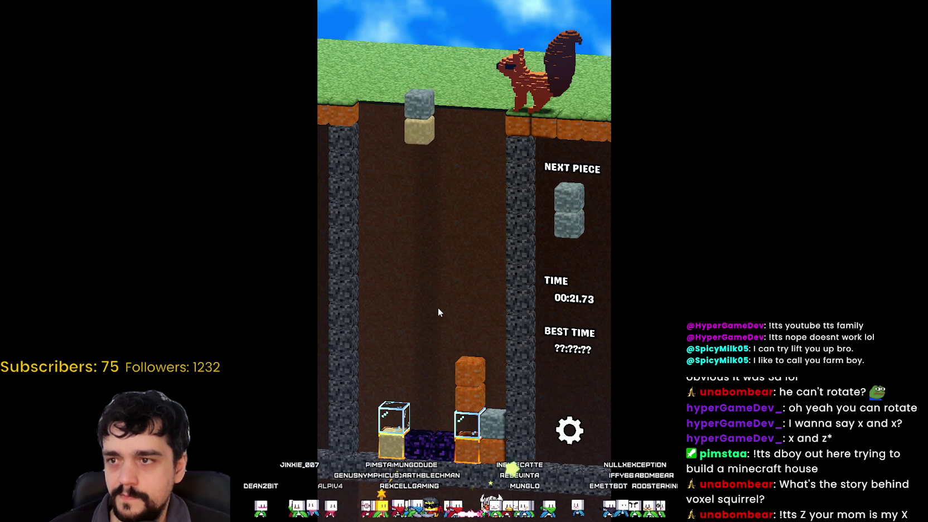
- Land the stone-sand, glass, orange-obsidian and stone-grass pieces, clearing the grey stone column
key(Left)
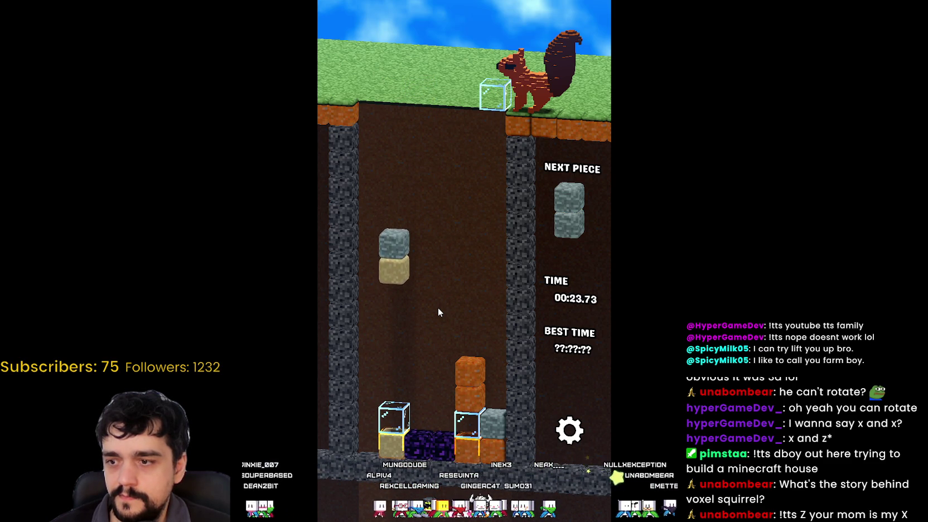
key(Left)
key(Down)
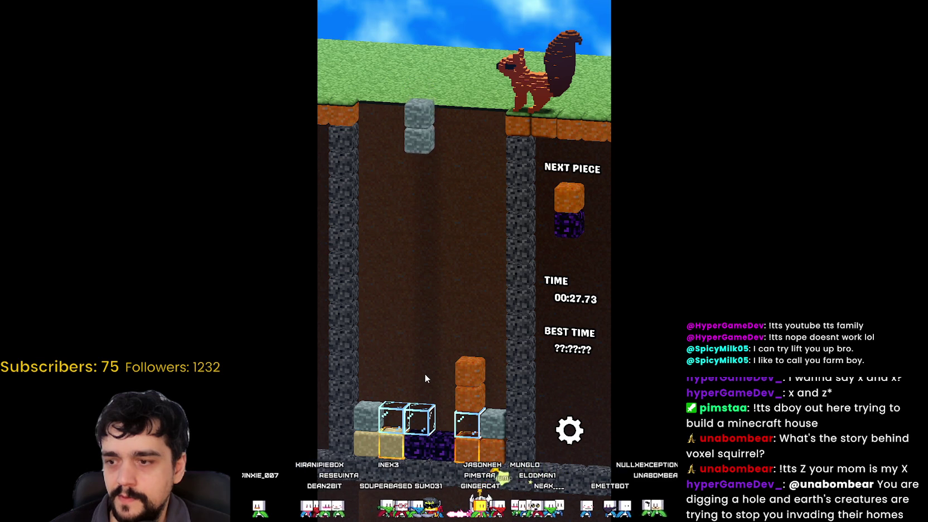
key(Left)
key(Left)
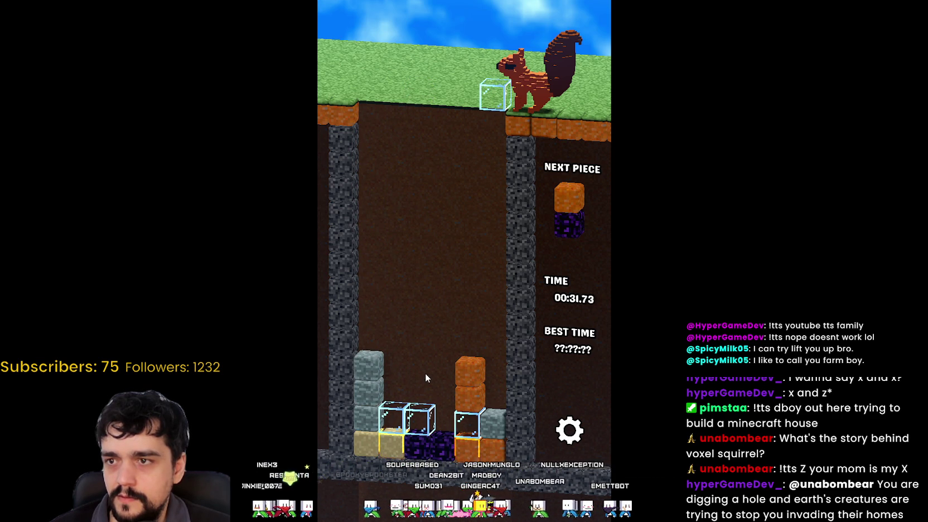
key(Left)
key(Left)
key(Left)
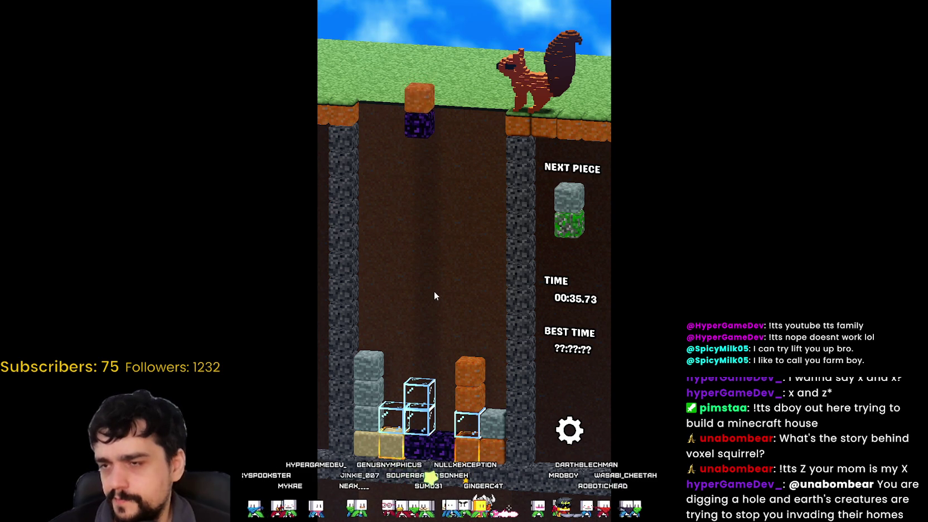
key(Right)
key(z)
key(z)
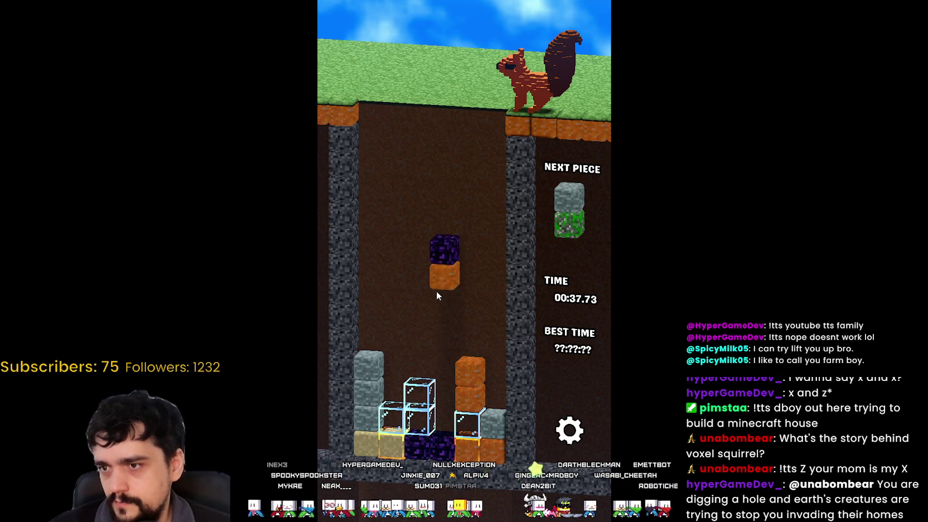
key(Right)
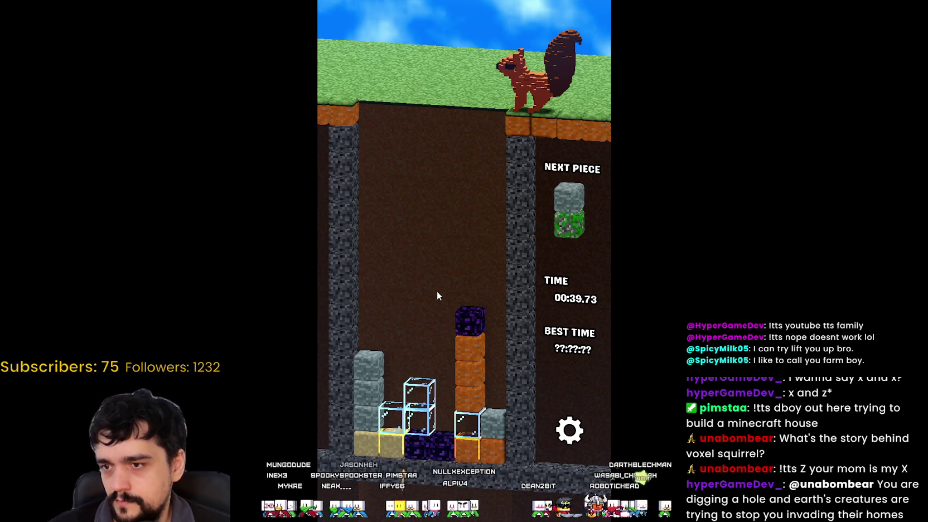
key(Right)
key(Left)
key(z)
key(z)
key(Left)
key(Left)
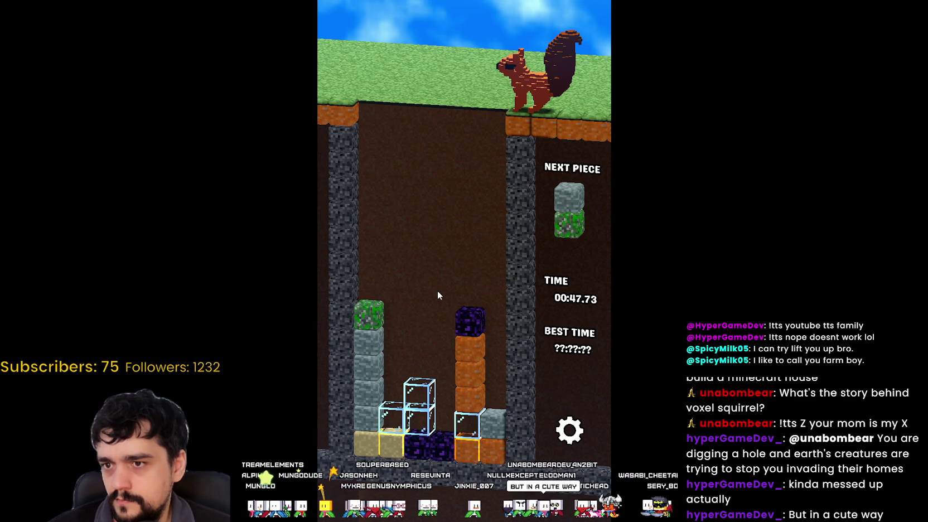
key(z)
key(z)
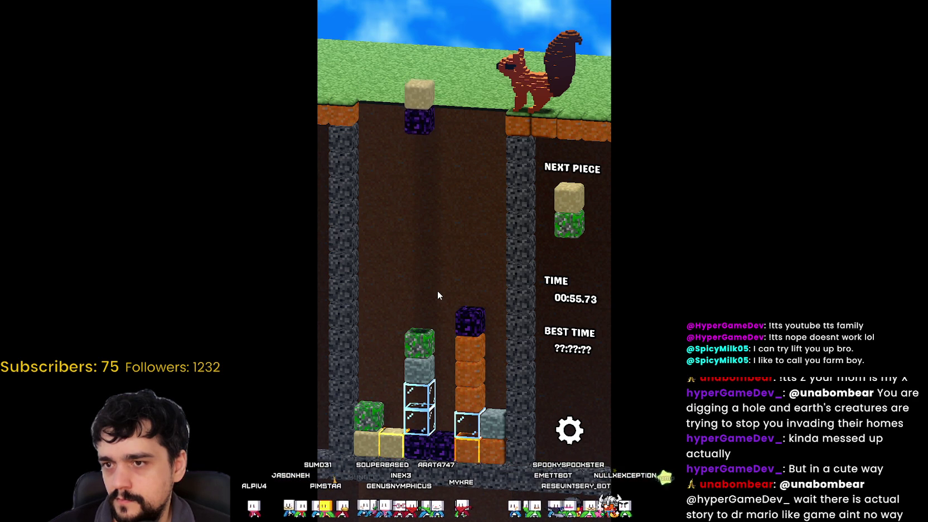
- Land the sand/obsidian pair and then a glass block on the obsidian column
key(Up)
key(Right)
key(Right)
key(Up)
key(Up)
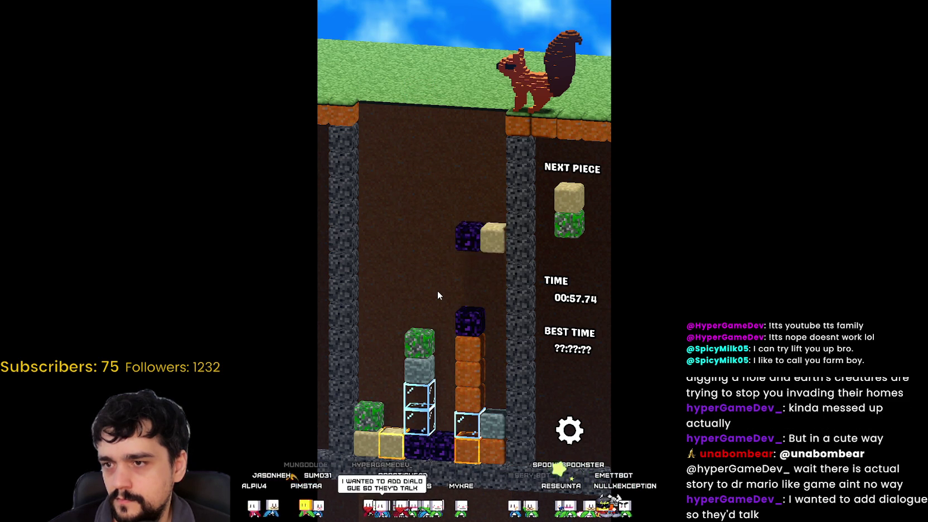
key(Down)
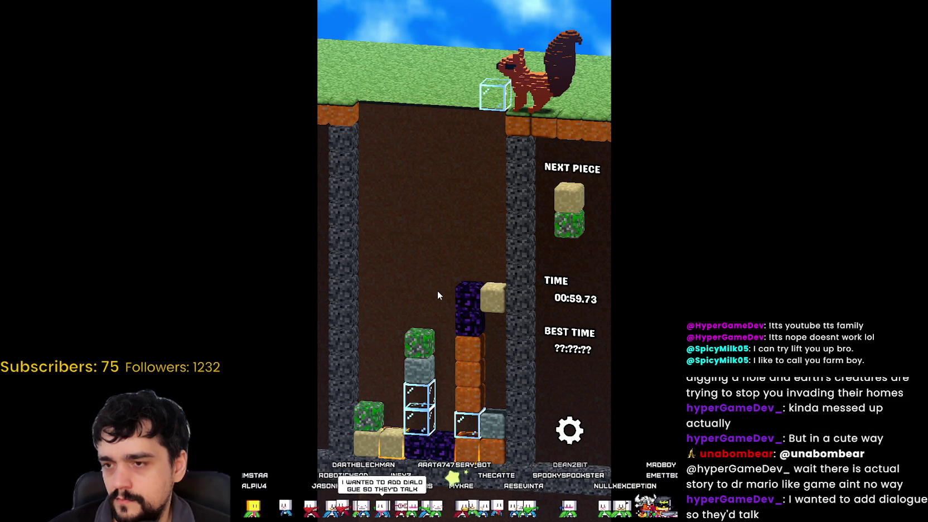
key(Left)
key(Down)
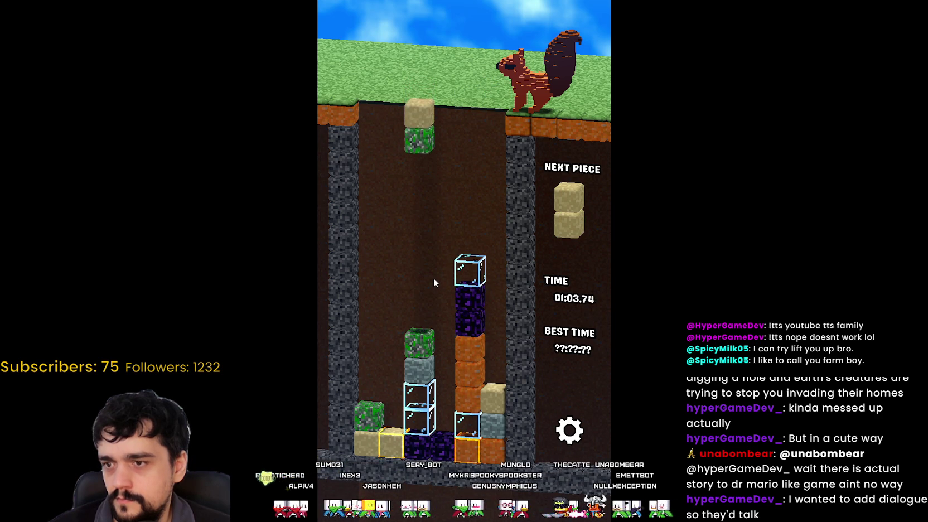
- Settle the grass/sand pair, drop glass on the glass column, and land a sand pair to clear matches
key(Left)
key(Up)
key(Up)
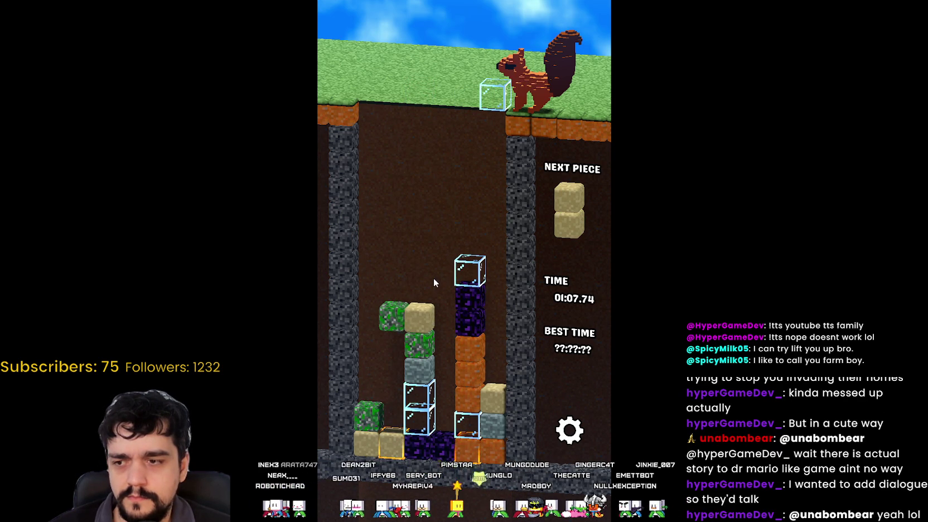
key(Left)
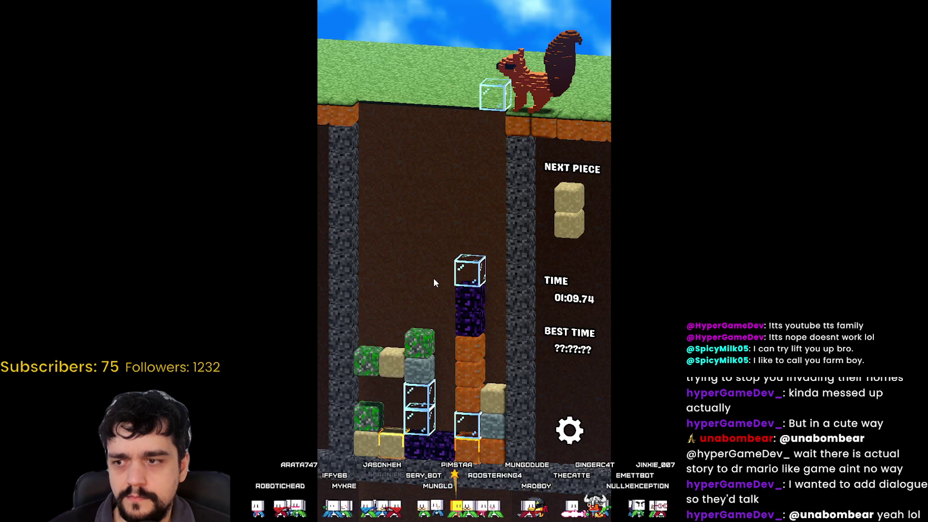
key(Left)
key(Down)
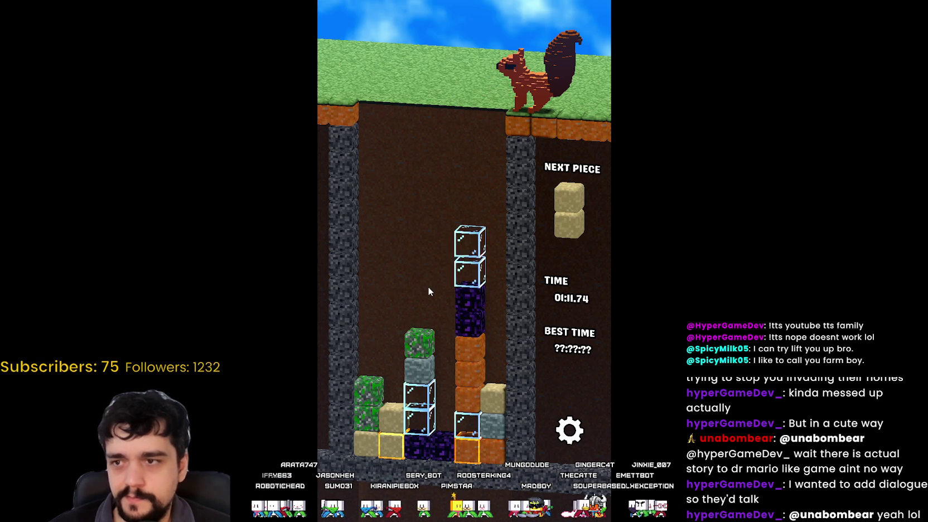
key(Left)
key(Down)
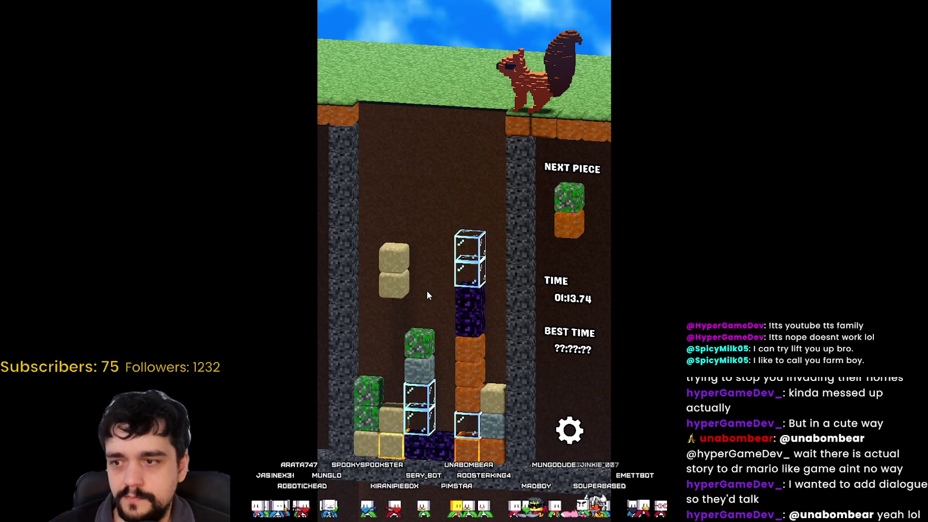
key(Down)
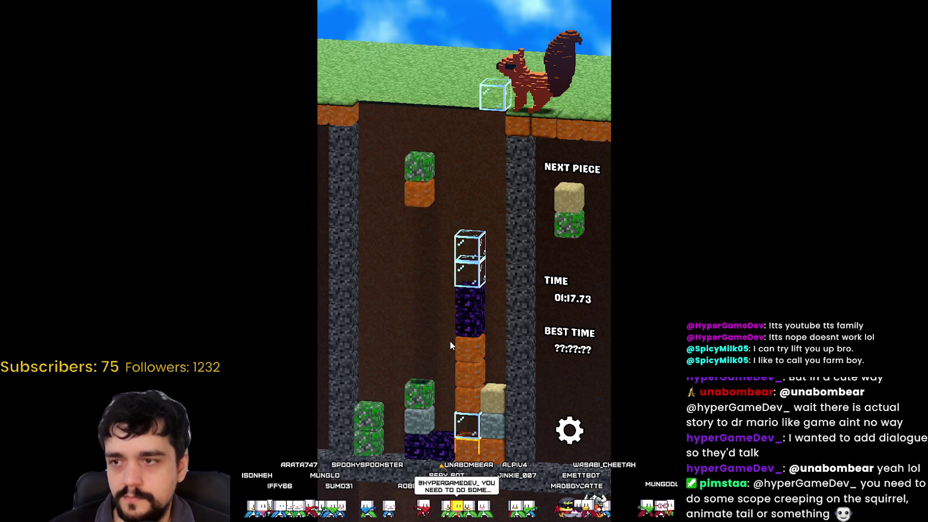
- Drop a glass piece on the centre stack and place sand/grass pieces grass-side up
key(Left)
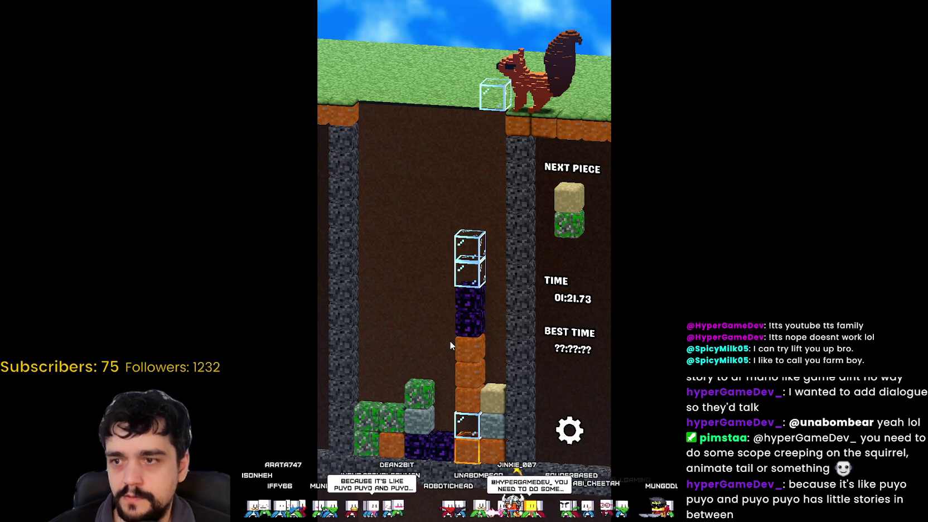
key(Down)
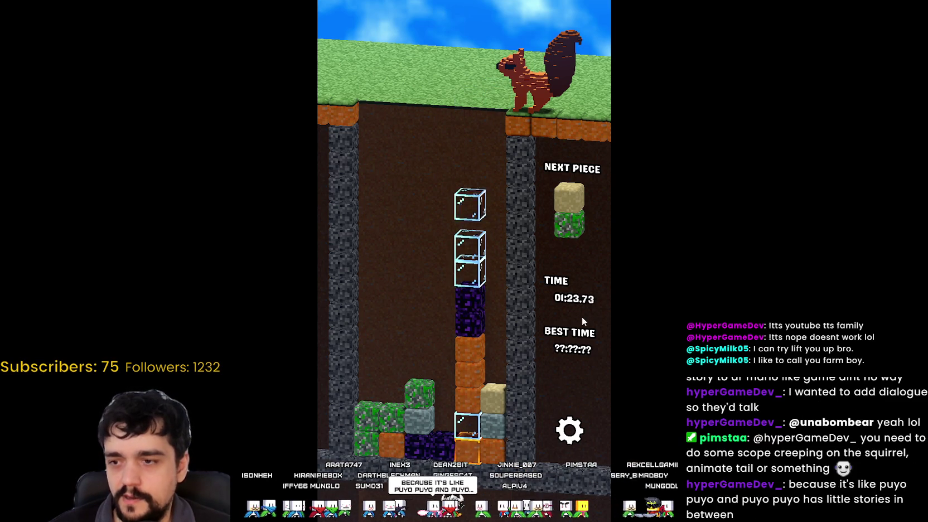
key(Left)
key(Right)
key(Up)
key(Down)
key(Right)
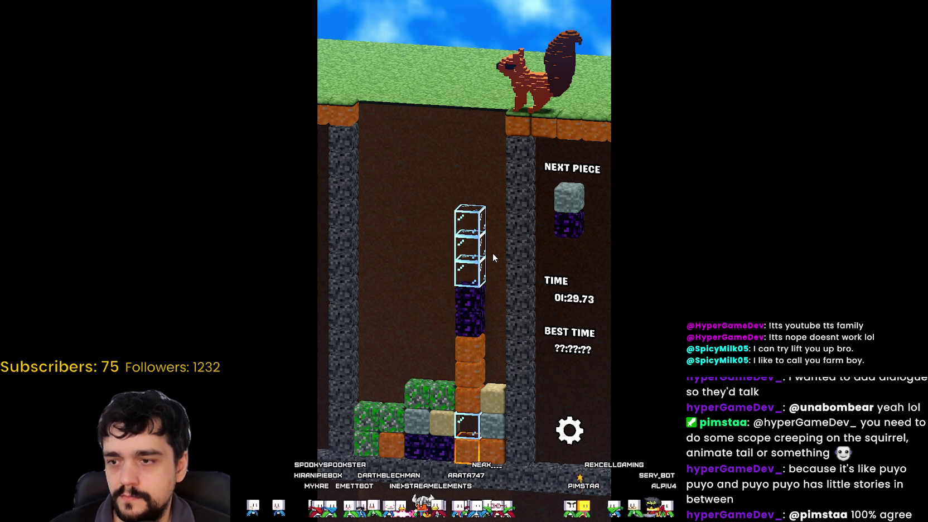
key(Up)
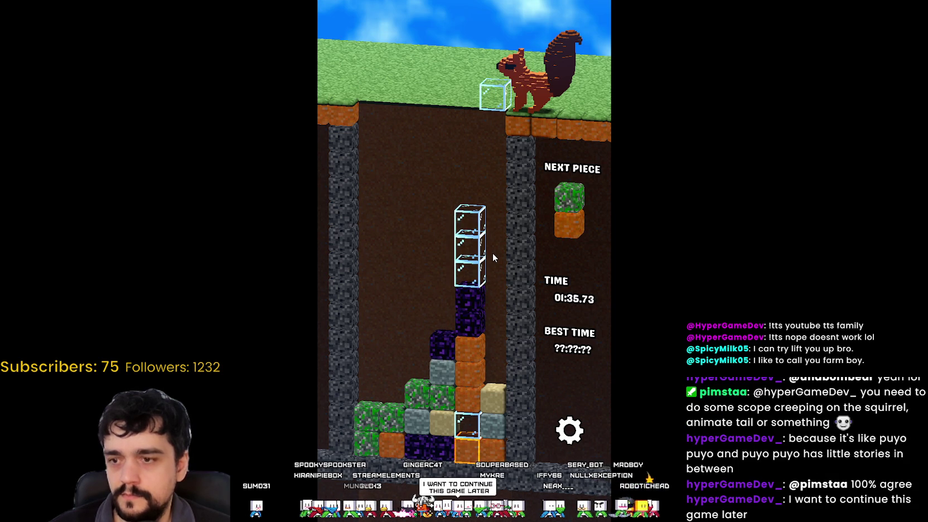
- Place a glass block and slide the green/orange piece left, orange on top
key(Left)
key(Left)
key(Left)
key(Down)
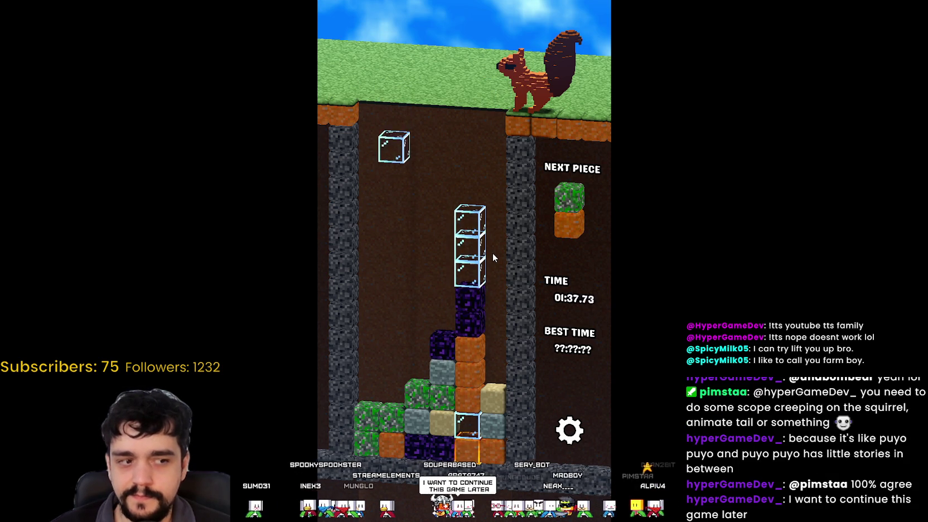
key(Right)
key(Left)
key(Up)
key(Left)
key(Left)
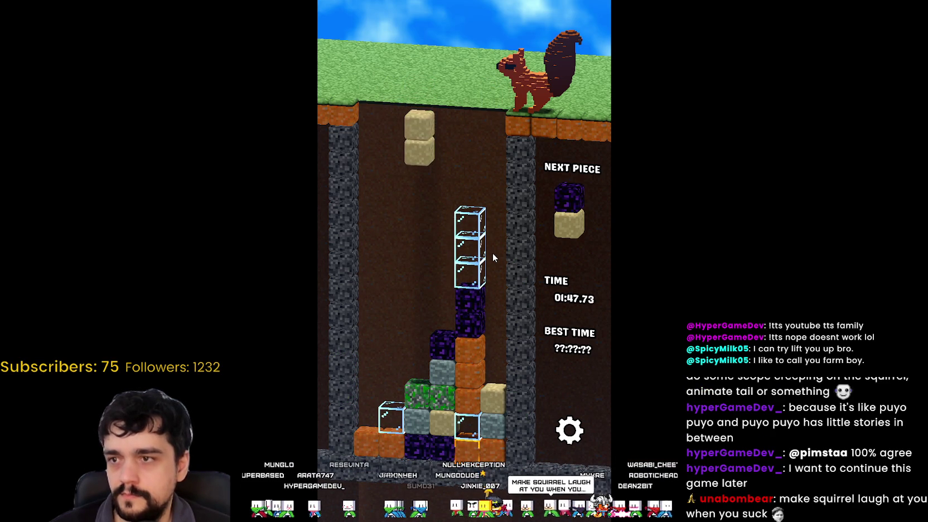
- Drop a sand pair on the right column, turn the sand/obsidian pair horizontal, and stack glass
key(Right)
key(Right)
key(Right)
key(Down)
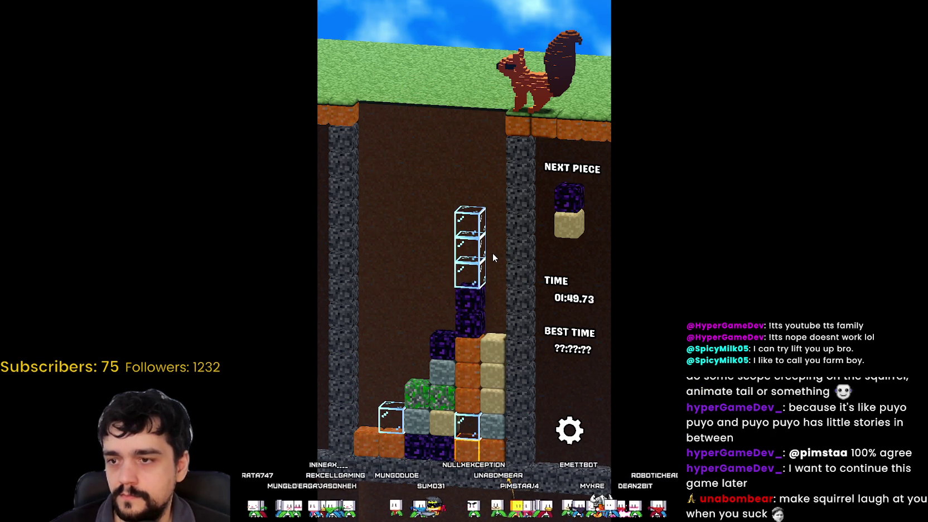
key(Up)
key(Up)
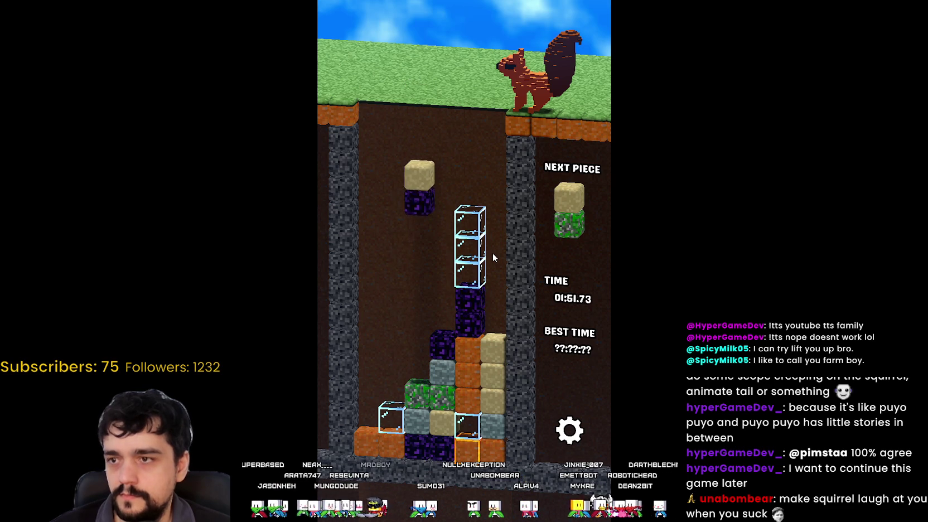
key(Up)
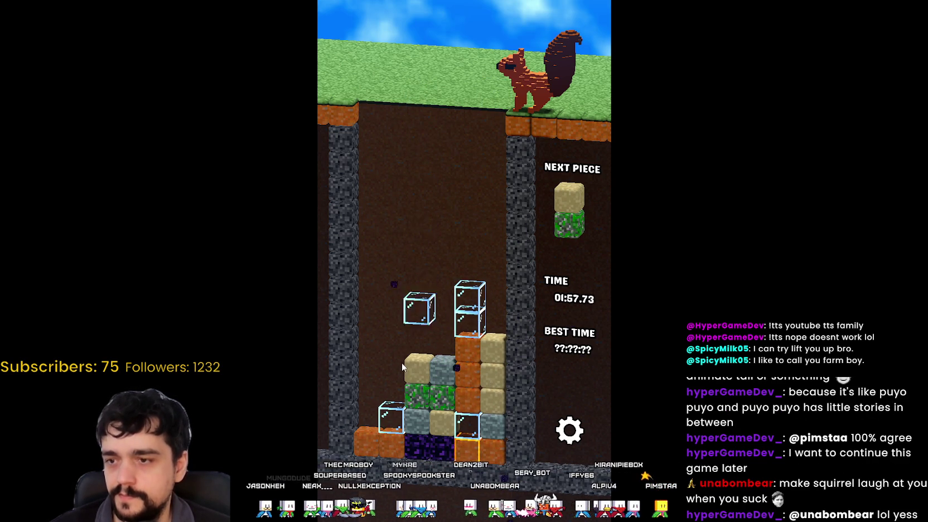
key(Left)
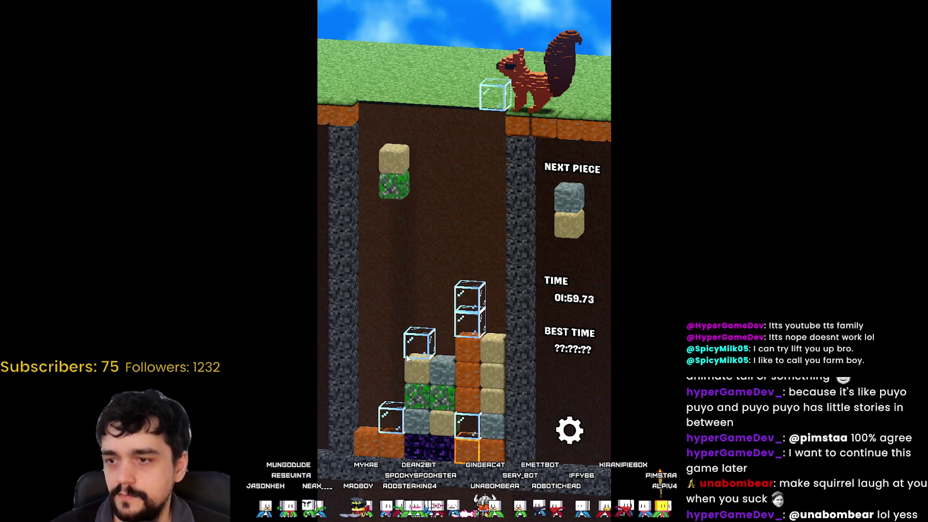
- Land a sand/grass piece and glass, then put the sand/stone piece in the rightmost column
key(Left)
key(Right)
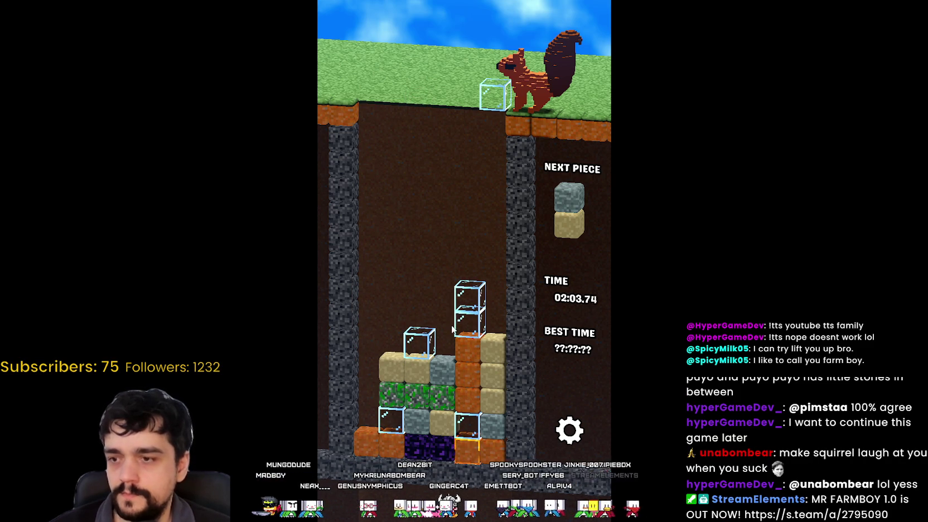
key(Down)
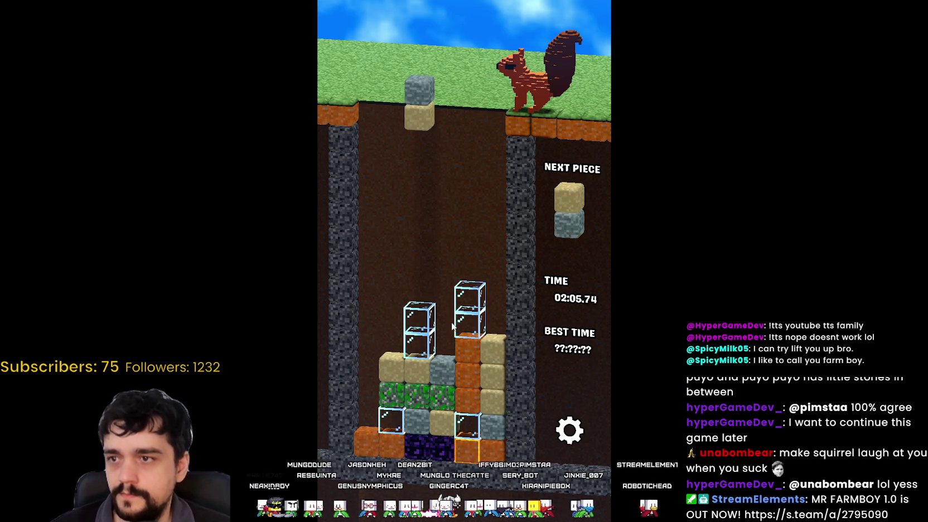
key(Right)
key(Right)
key(Right)
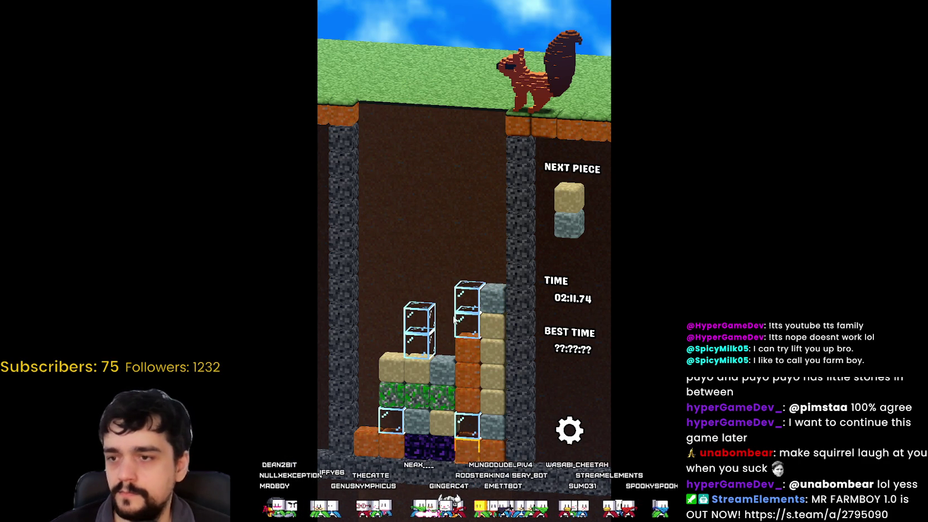
key(Left)
key(Right)
key(Right)
key(Right)
key(Right)
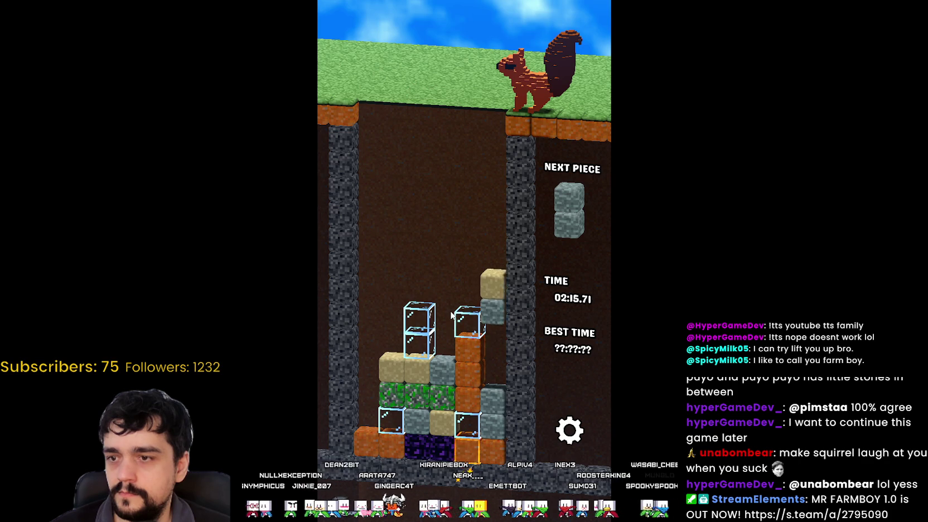
key(Down)
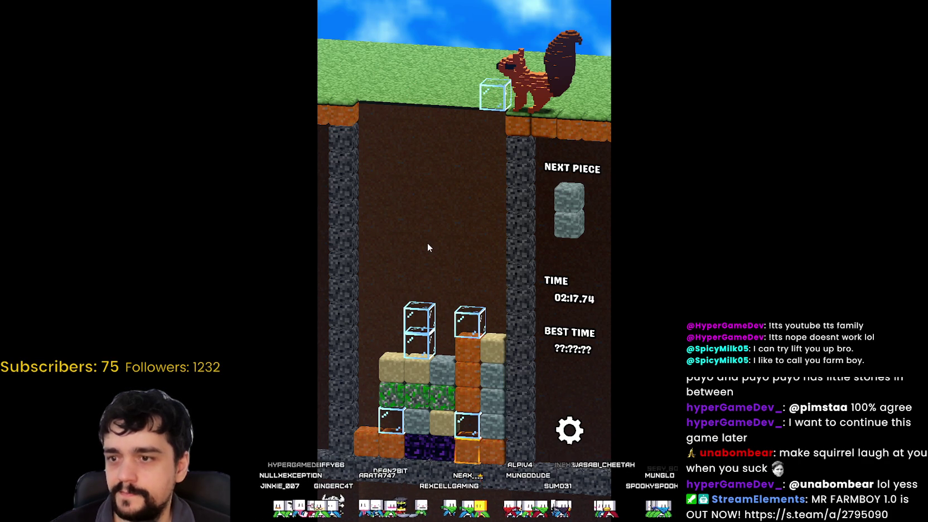
- Fill the leftmost column with glass and stone, then shift sand/grass and obsidian pieces right
key(Left)
key(Left)
key(Left)
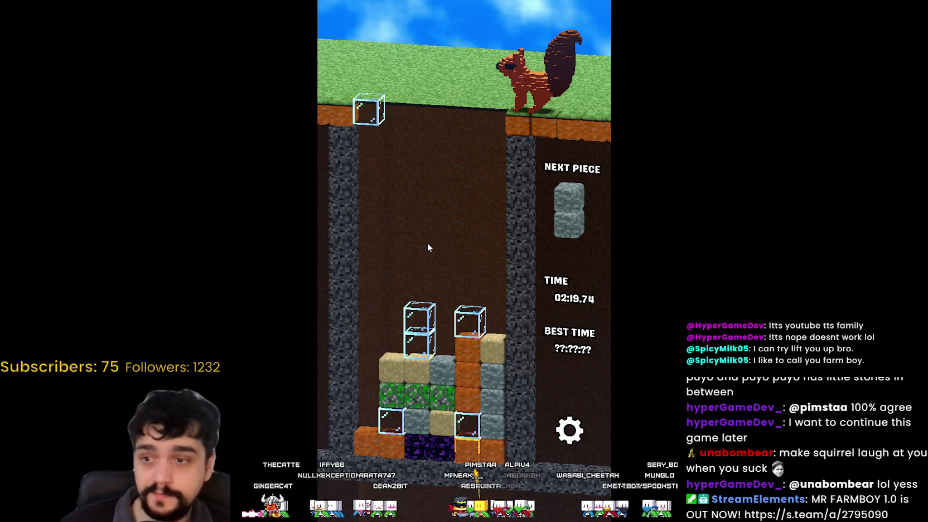
key(Down)
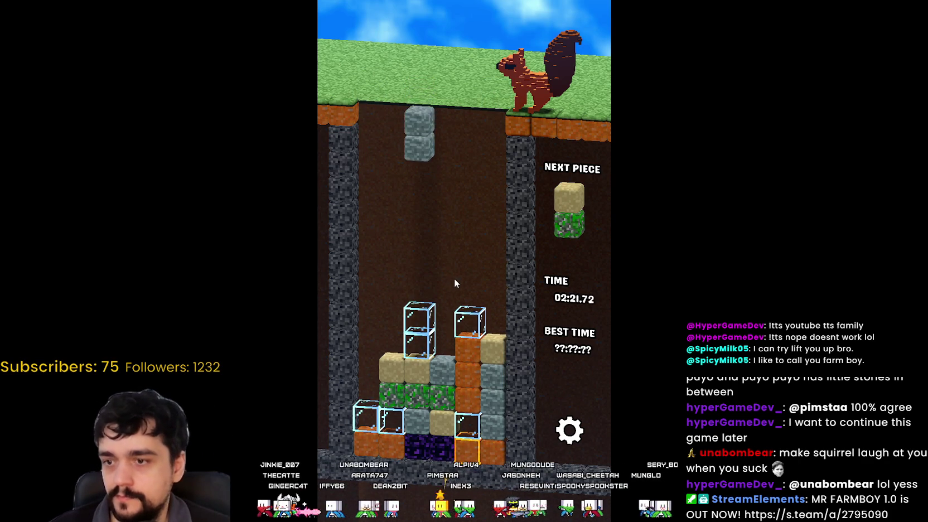
key(Left)
key(Left)
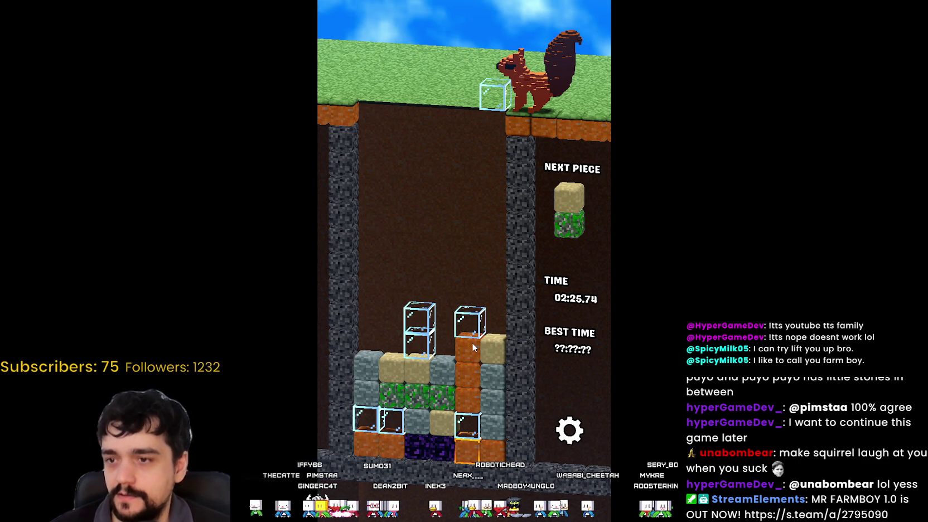
key(Left)
key(Left)
key(Left)
key(Down)
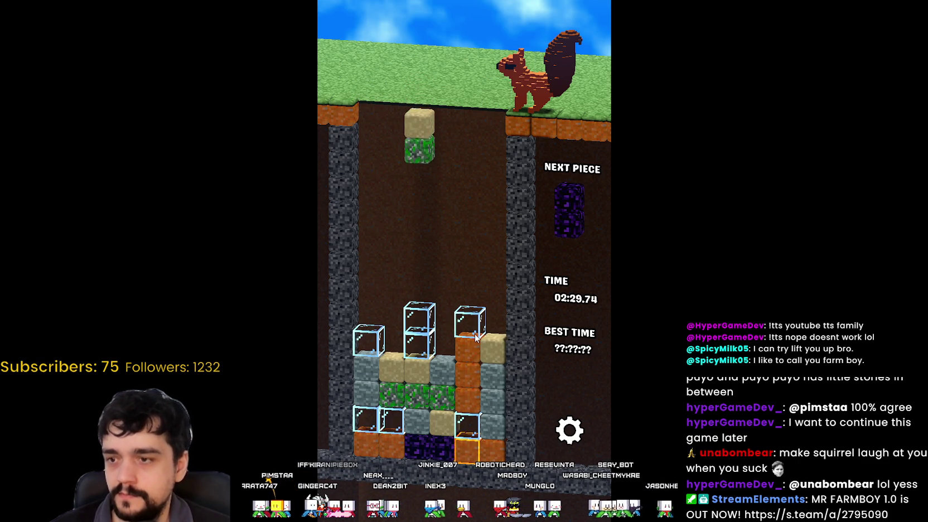
key(Right)
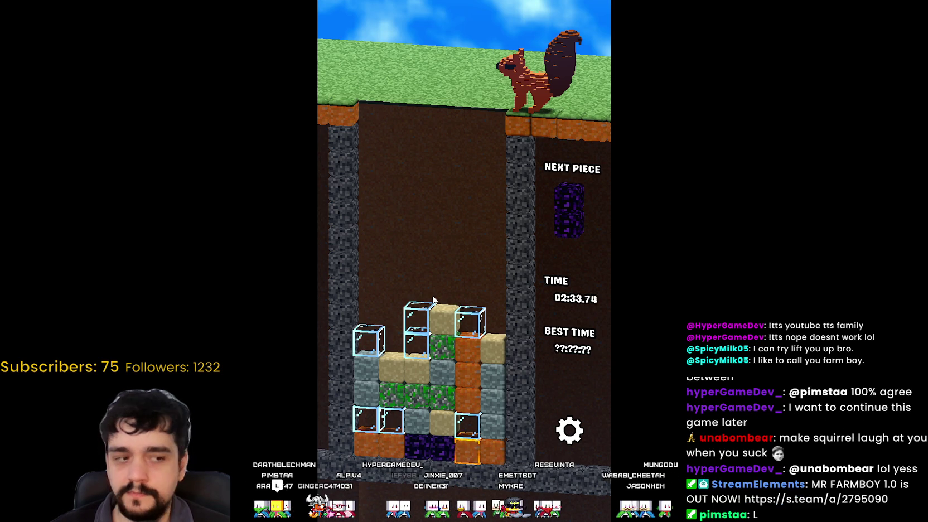
key(Right)
key(Right)
key(Right)
- Place obsidian on the right column, drop glass on the stack, and move the grey/orange piece right
key(Down)
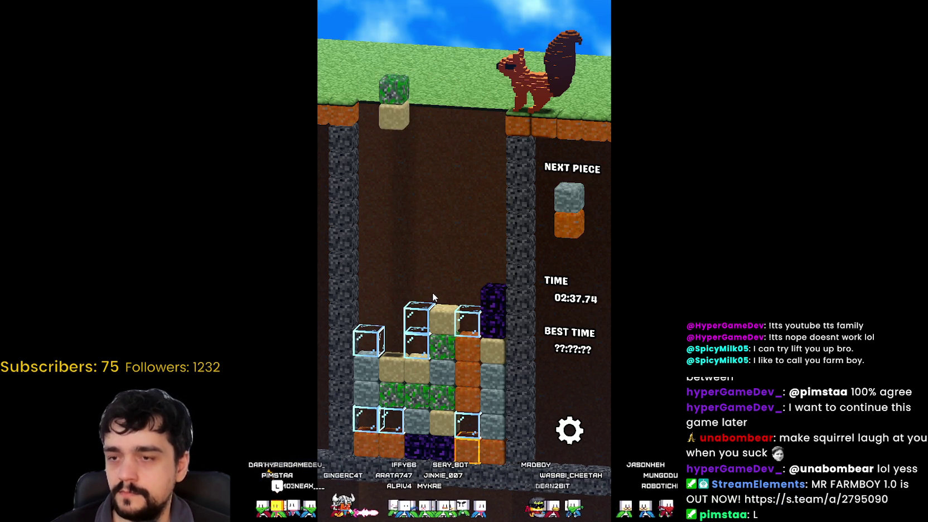
key(Left)
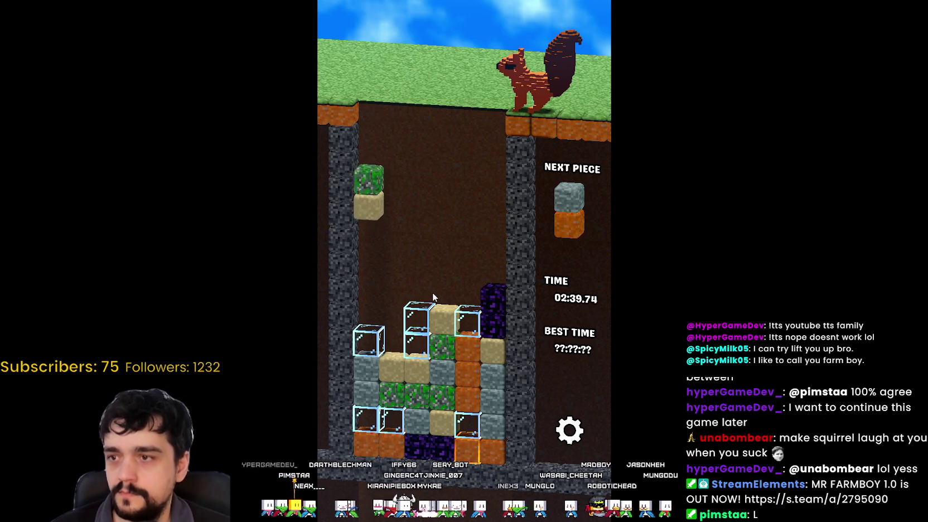
key(Right)
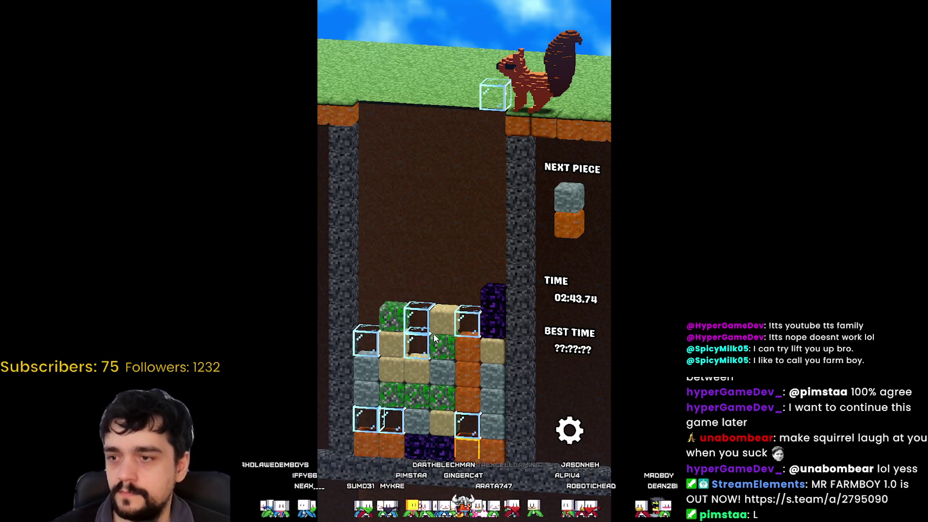
key(space)
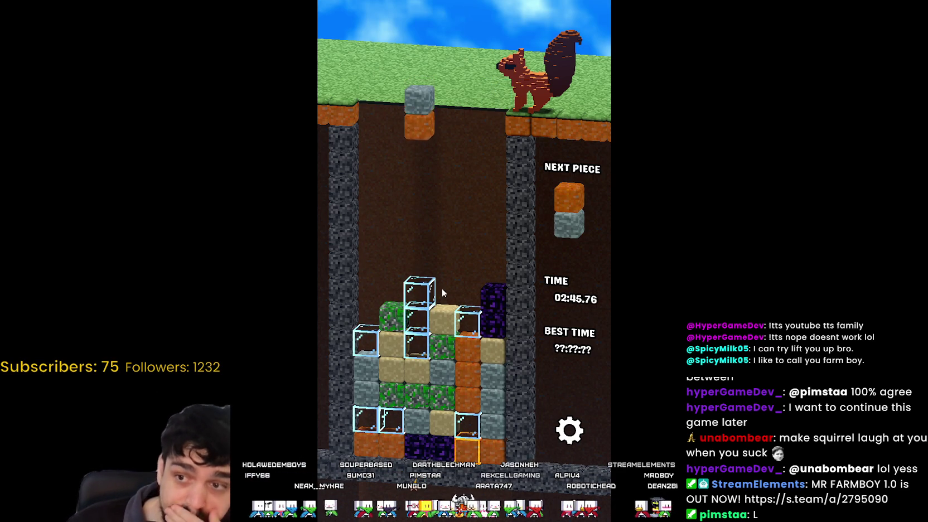
key(Right)
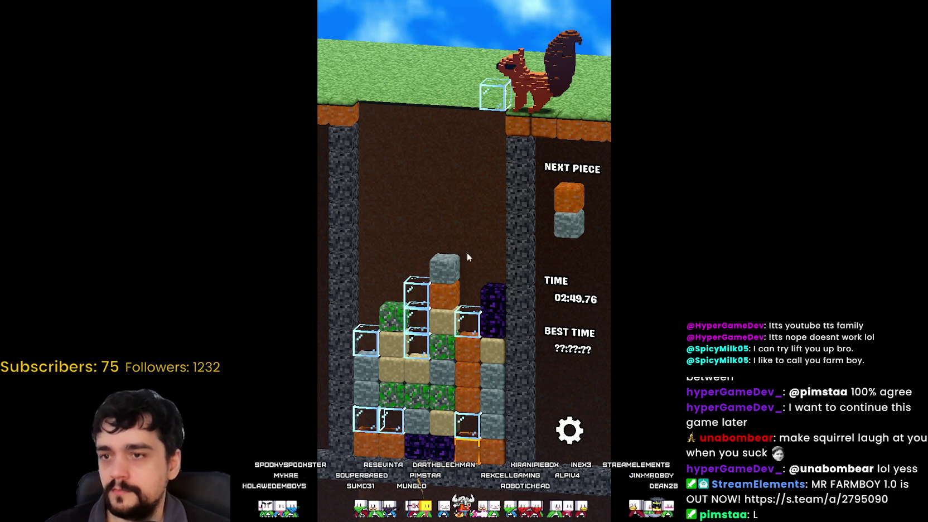
- Drop a glass block three columns left and land the orange/grey piece grey-side up
key(Left)
key(Left)
key(Left)
key(space)
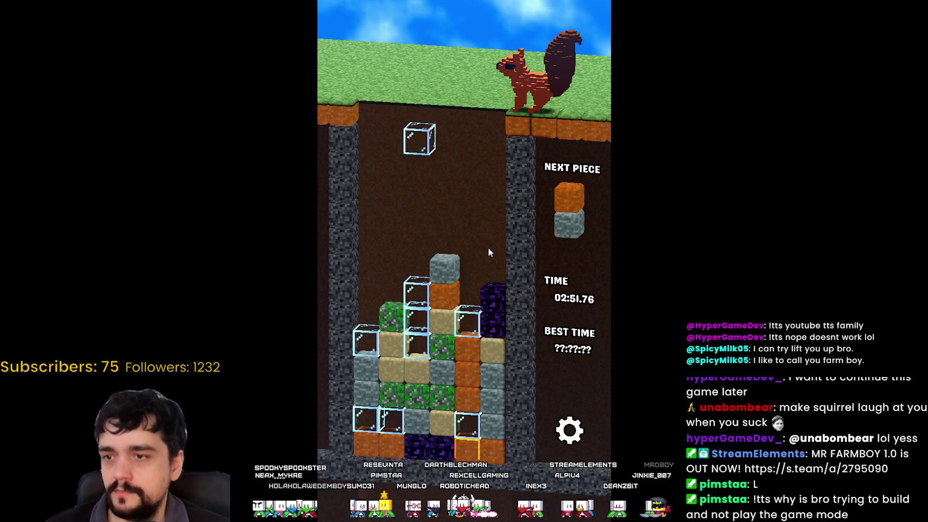
key(Right)
key(Right)
key(Up)
key(Up)
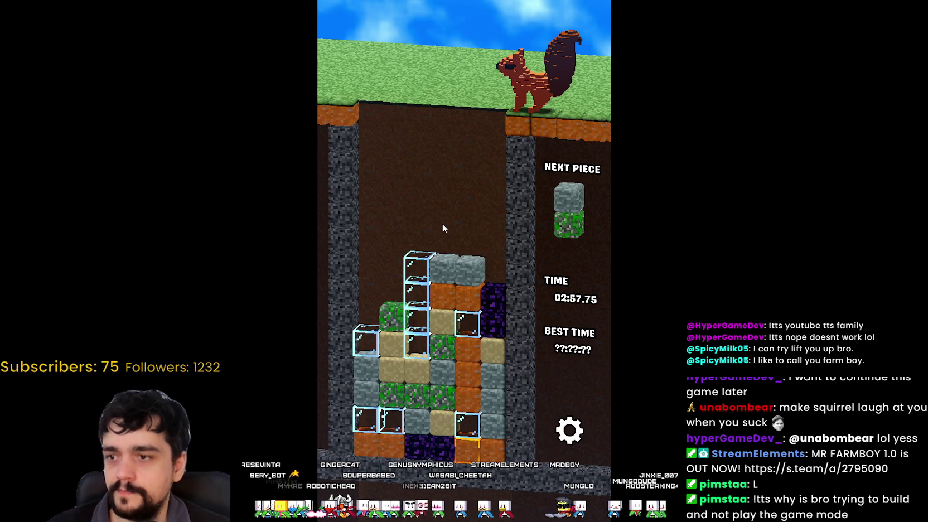
- Land the grey/green piece green on top, fill the last gap, and send glass leftmost
key(Right)
key(Up)
key(Up)
key(Right)
key(Right)
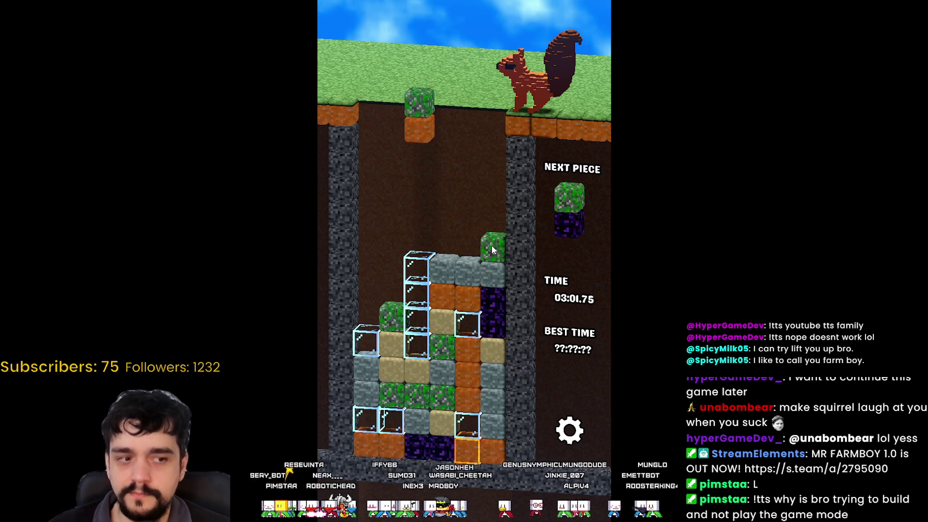
key(Left)
key(Left)
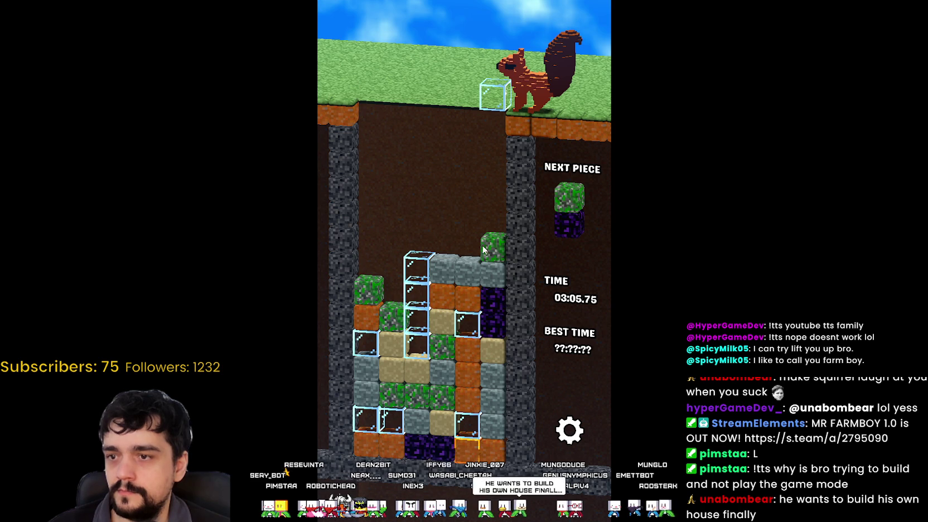
key(Left)
key(Left)
key(Left)
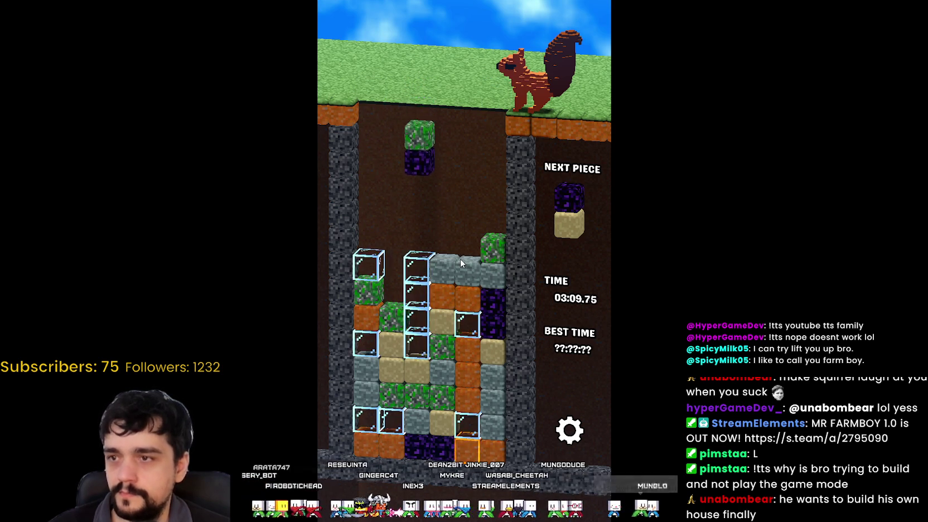
- Place the green/purple and purple/tan pieces, glass on tan, and land the purple/grey piece
key(Left)
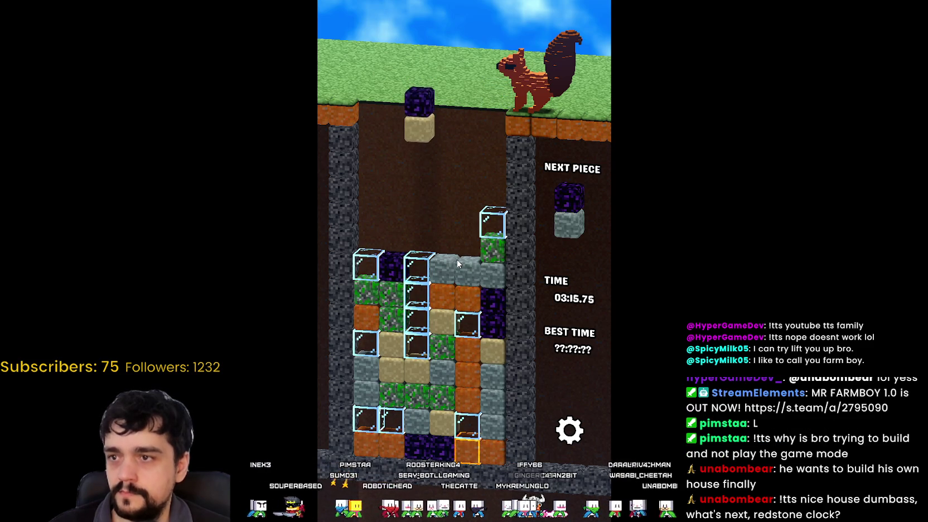
key(Up)
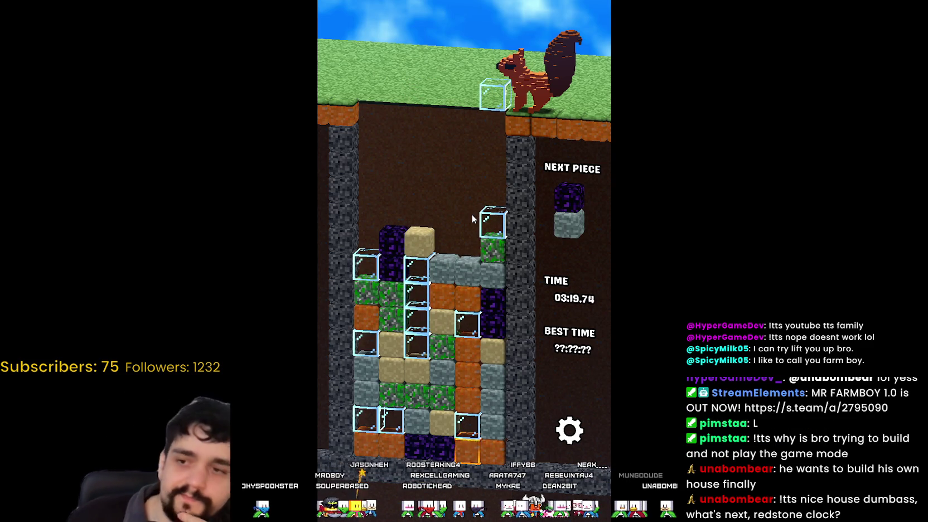
key(Up)
key(Left)
key(Up)
key(Up)
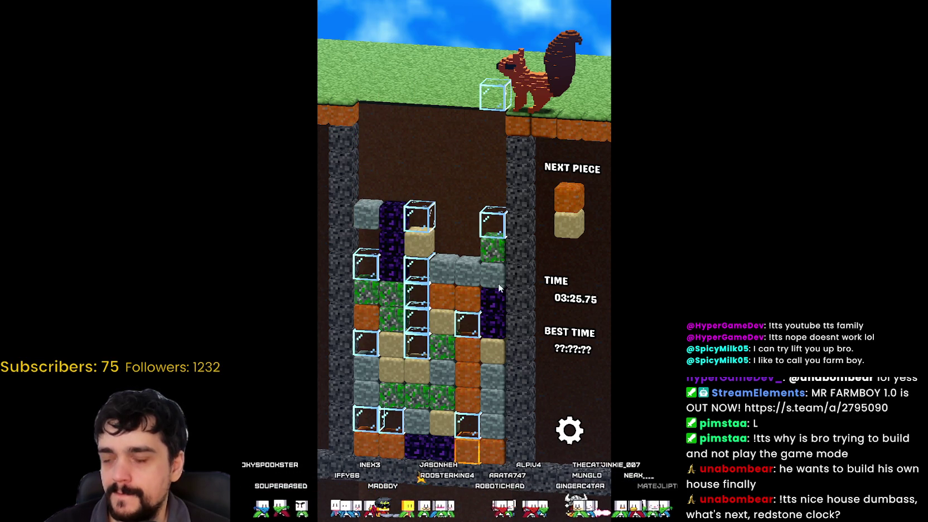
- Stack glass and the orange/tan piece on tan, then drop the purple piece for an obsidian match
key(Down)
key(Right)
key(Left)
key(Right)
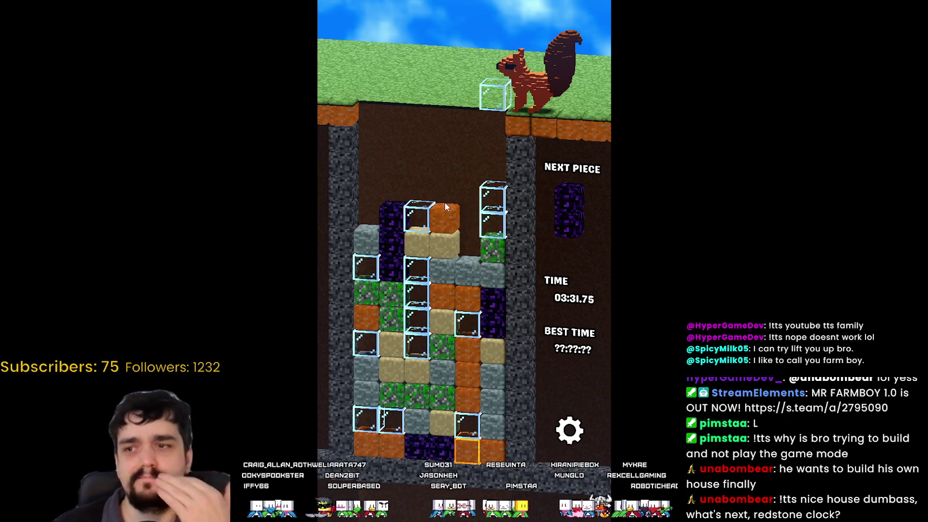
key(Left)
key(Left)
key(Left)
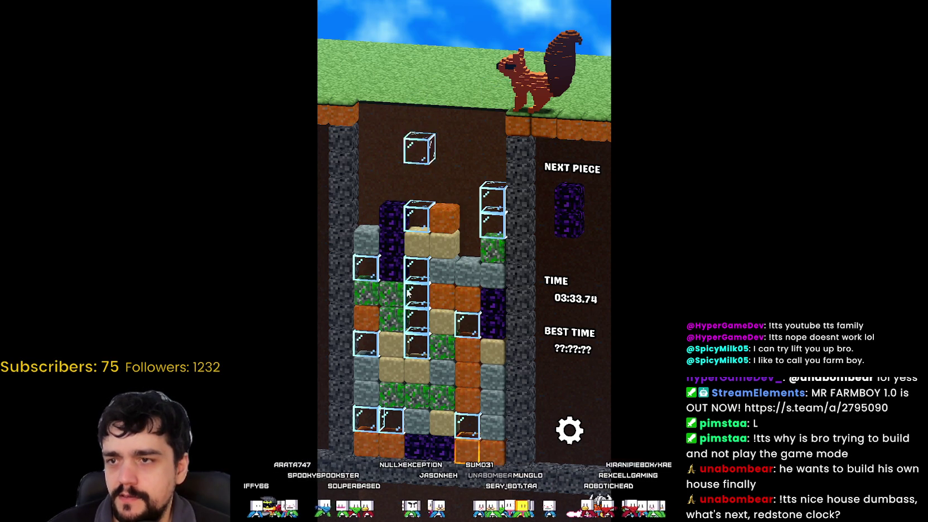
key(Down)
key(Left)
key(Left)
key(Down)
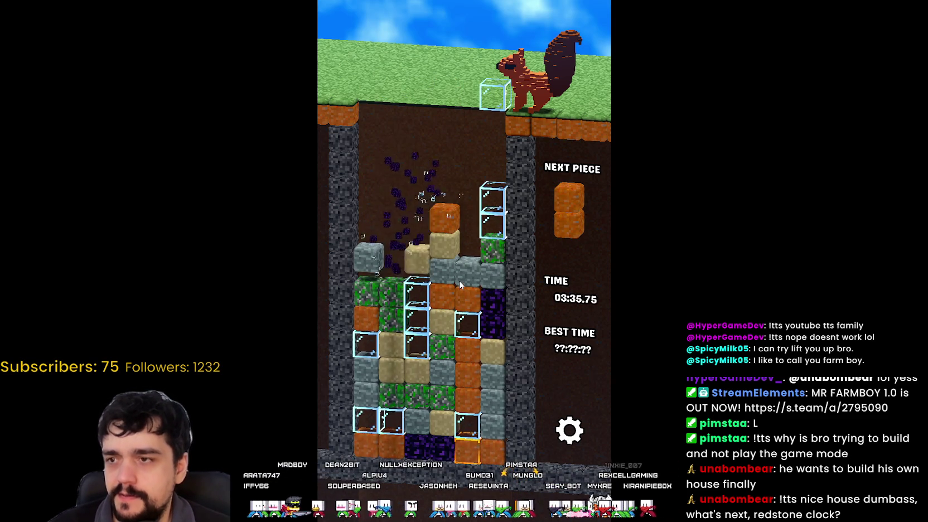
key(Left)
key(Left)
key(Left)
- Place glass in the first column and orange on tan, then drop grey to clear a grey match
key(Down)
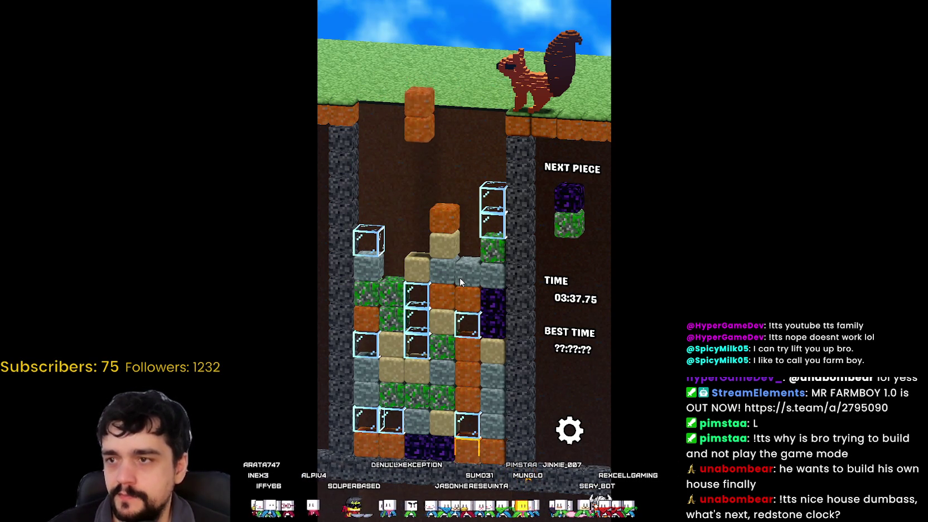
key(Right)
key(Down)
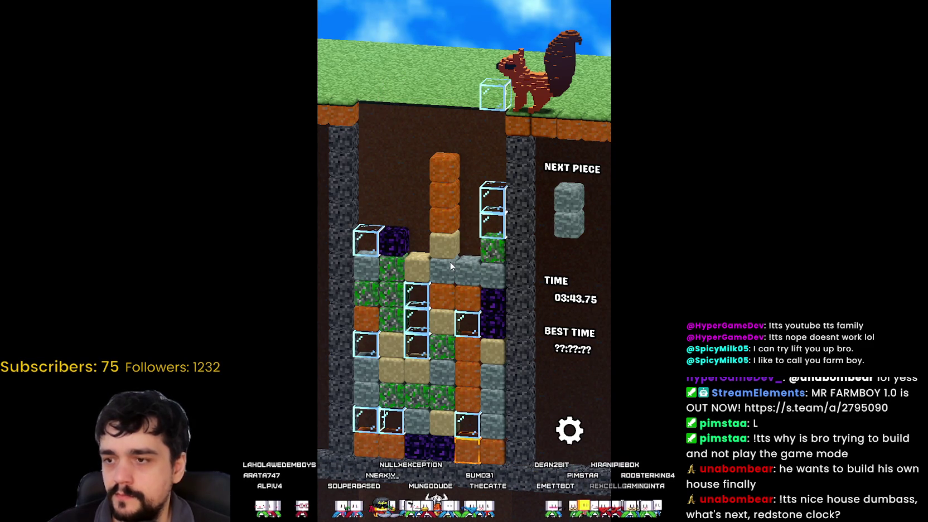
key(Left)
key(Left)
key(Left)
key(Down)
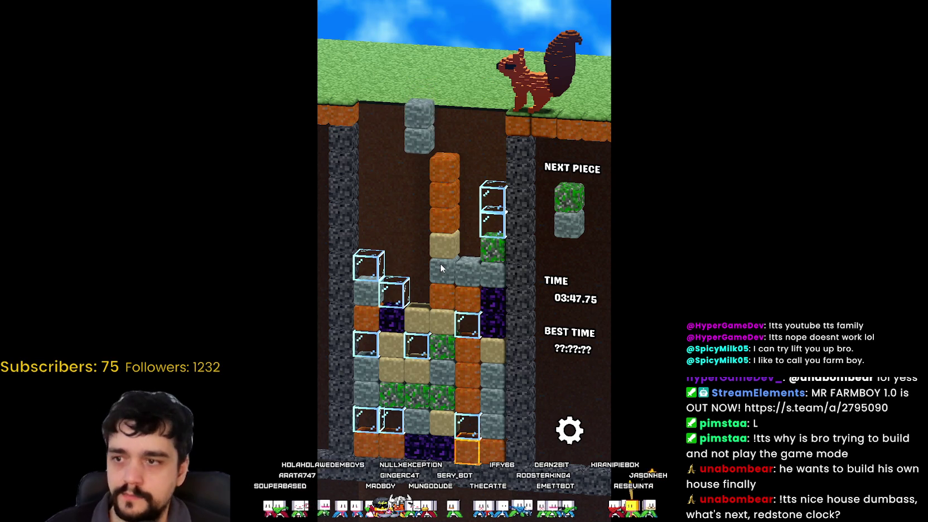
key(Down)
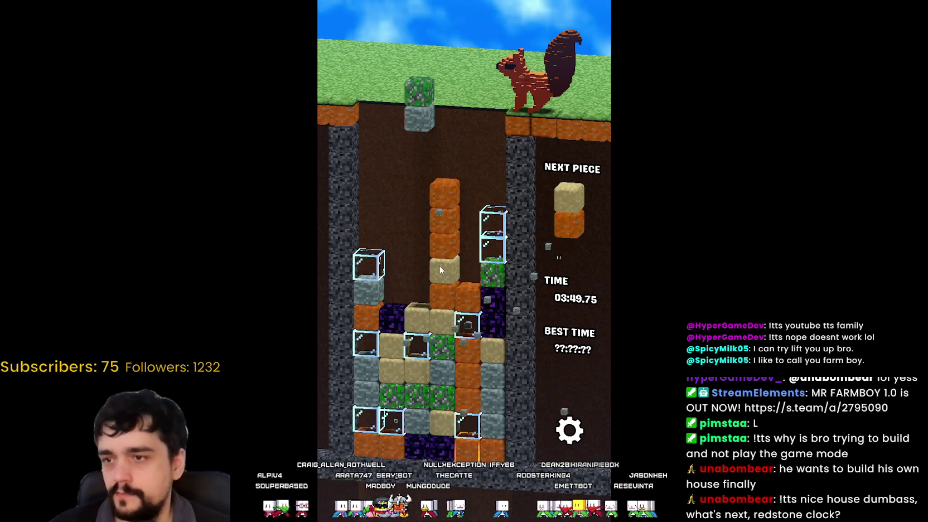
- Position the green/grey piece, drop glass on the orange column, and drop the tan/orange piece
key(Left)
key(Right)
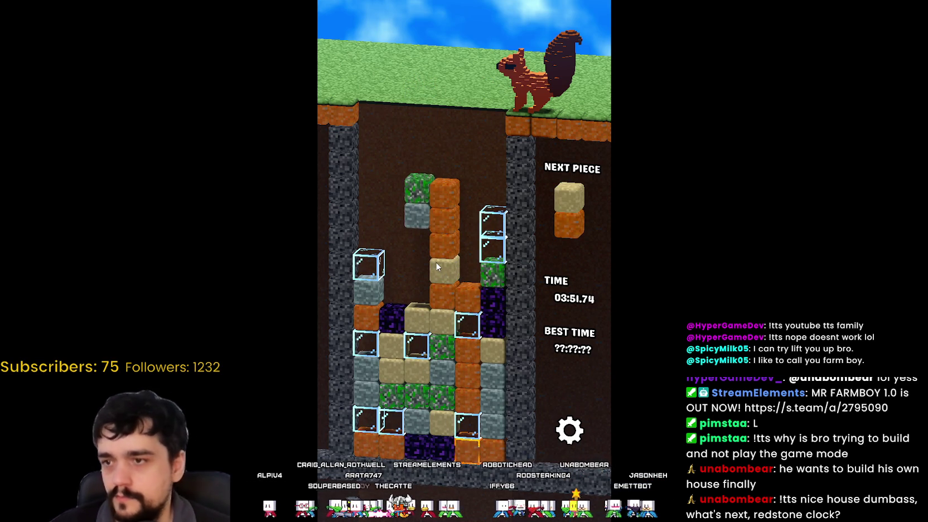
key(Left)
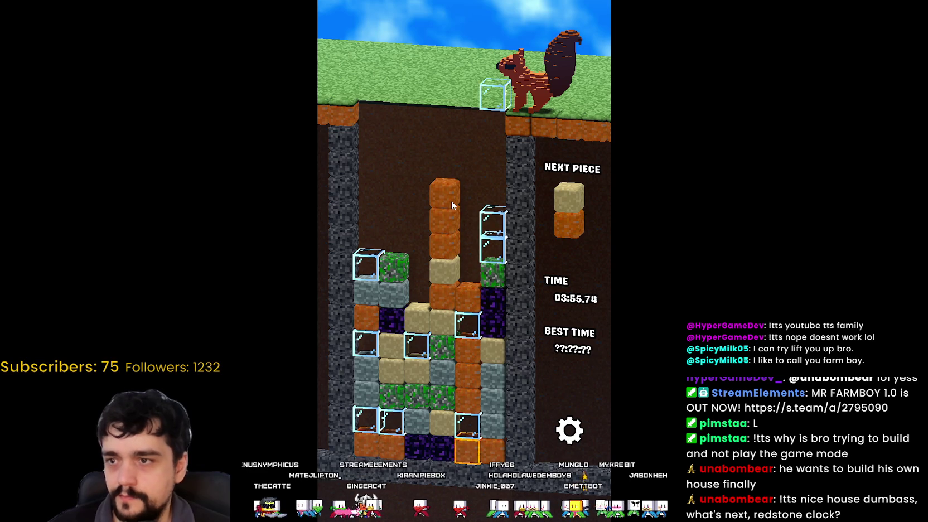
key(Left)
key(space)
key(space)
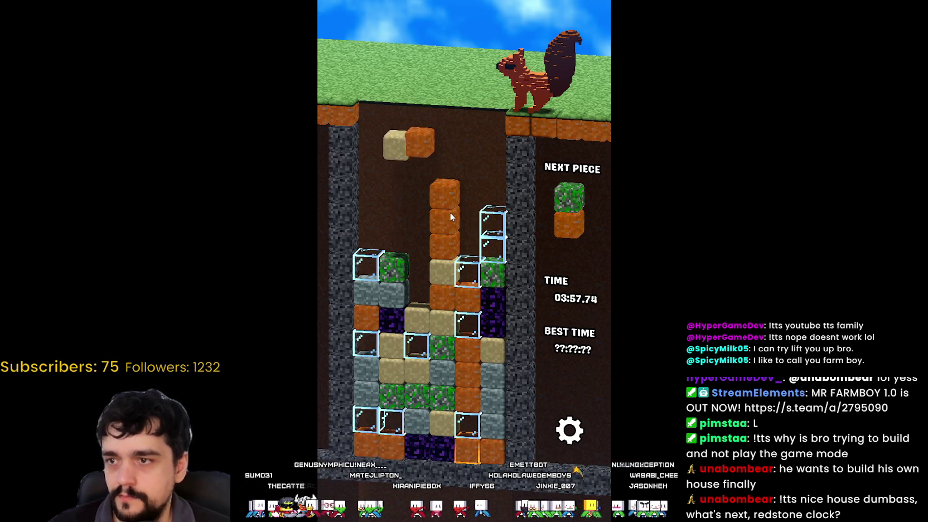
key(Left)
- Shift the grass/orange piece right to clear oranges and land grey/tan and grey/orange pieces
key(space)
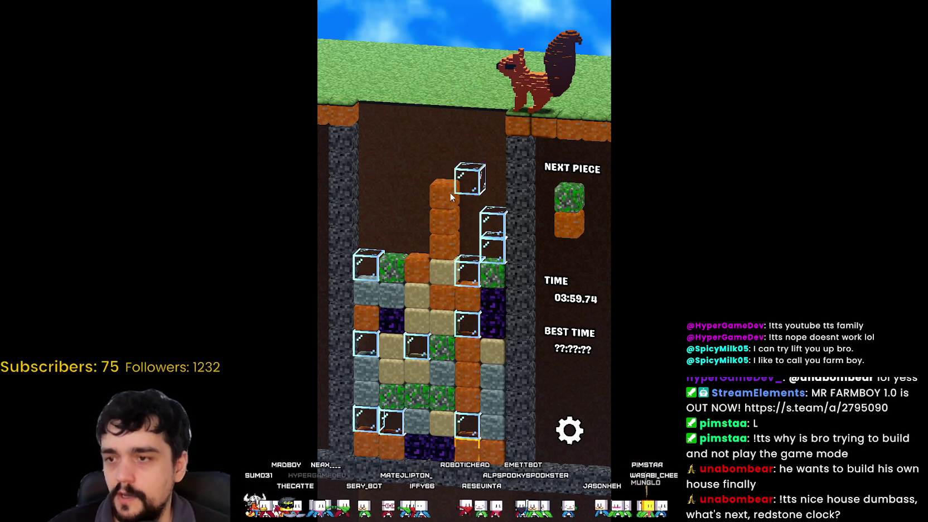
key(Left)
key(Right)
key(space)
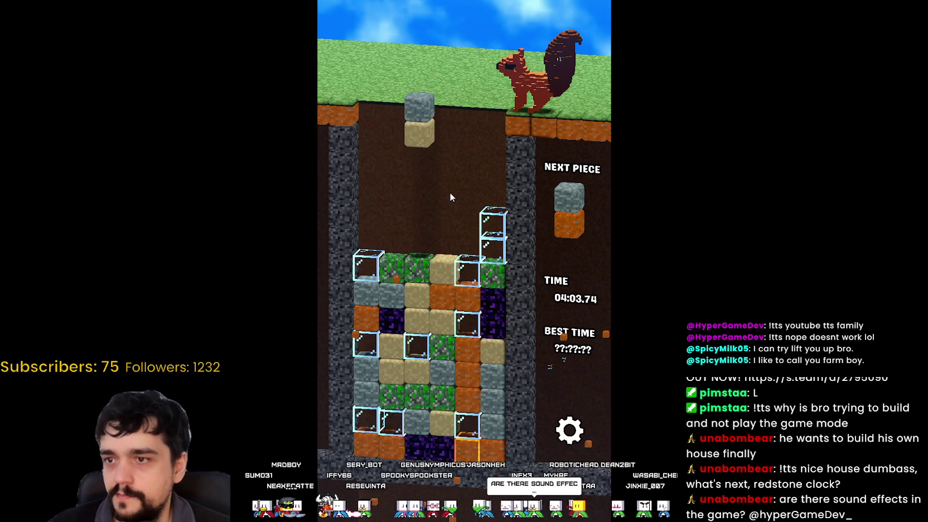
key(Up)
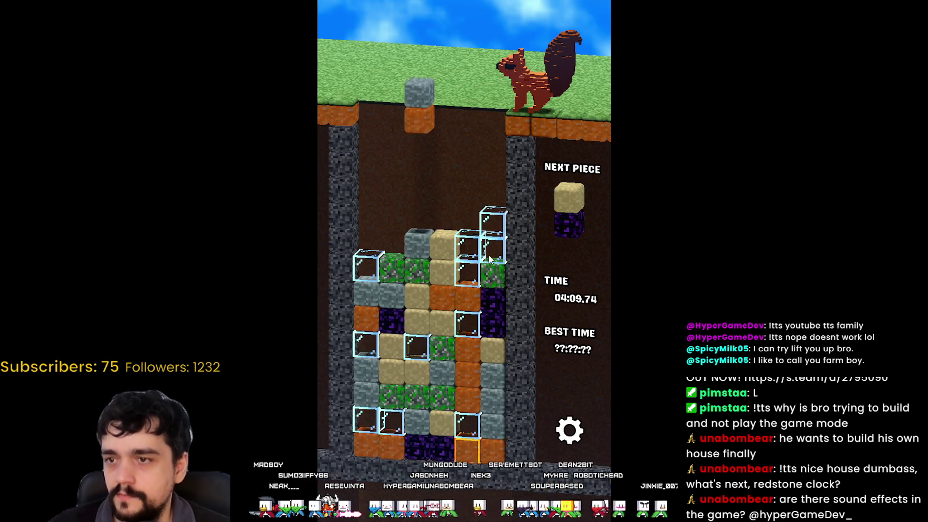
key(Up)
key(Up)
key(Down)
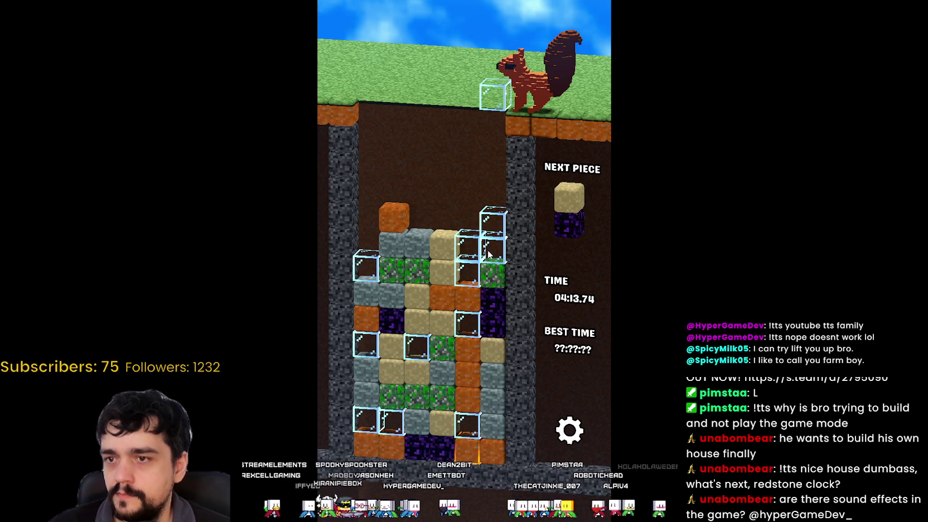
- Drop glass on orange and grey blocks, flip tan/obsidian, and drop glass to clear rows
key(Left)
key(Left)
key(Left)
key(Down)
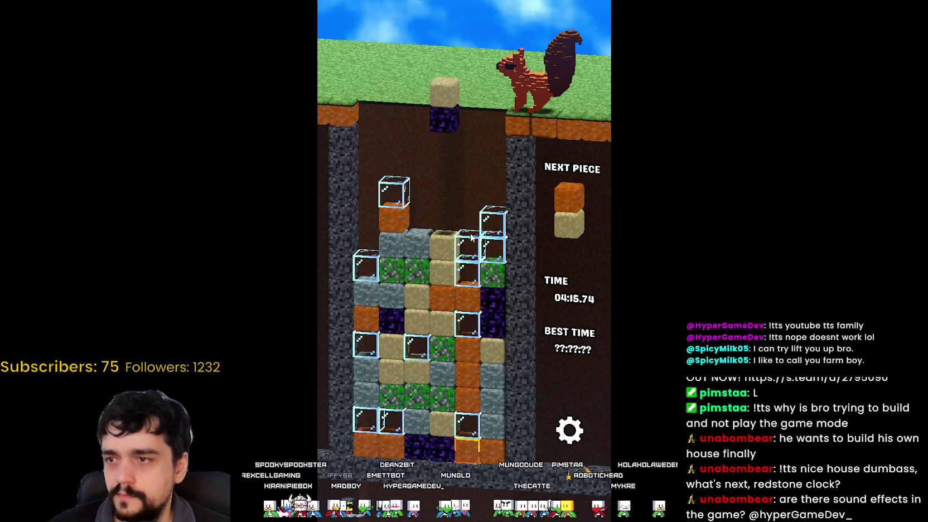
key(Up)
key(Up)
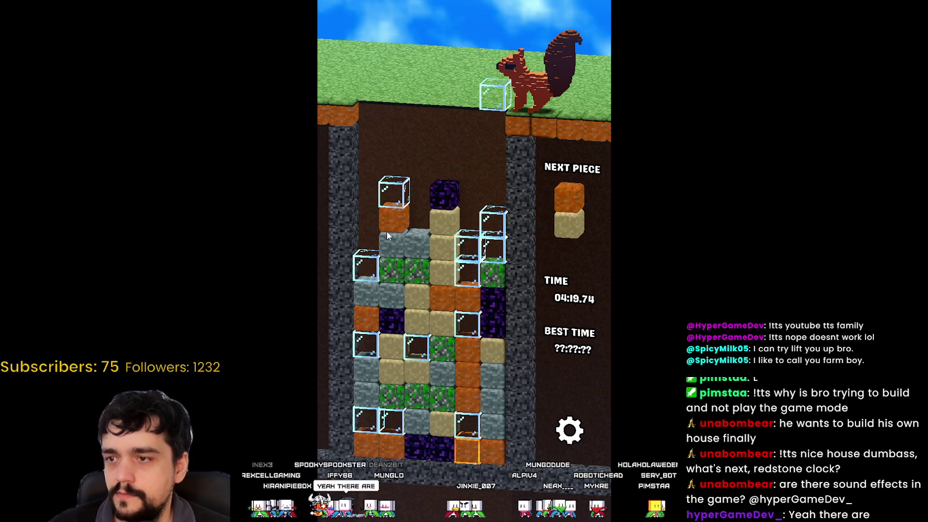
key(Down)
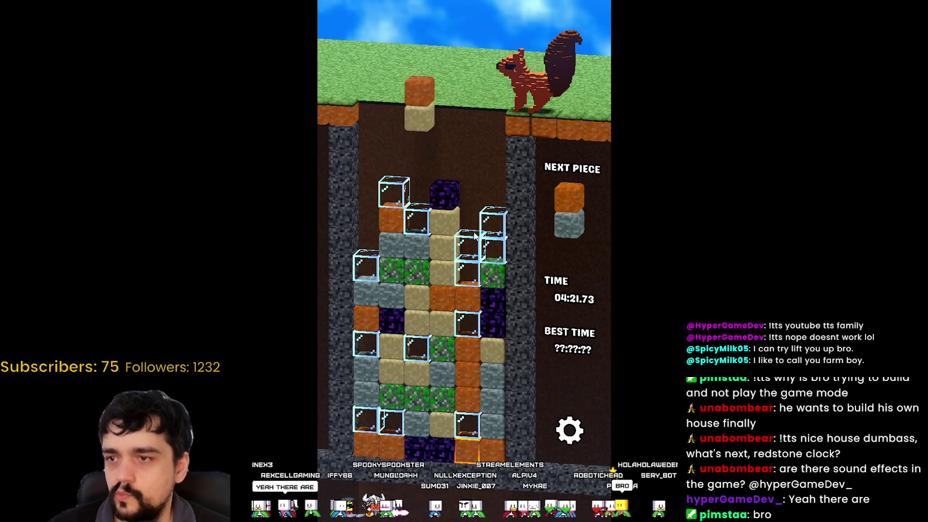
key(Right)
key(Right)
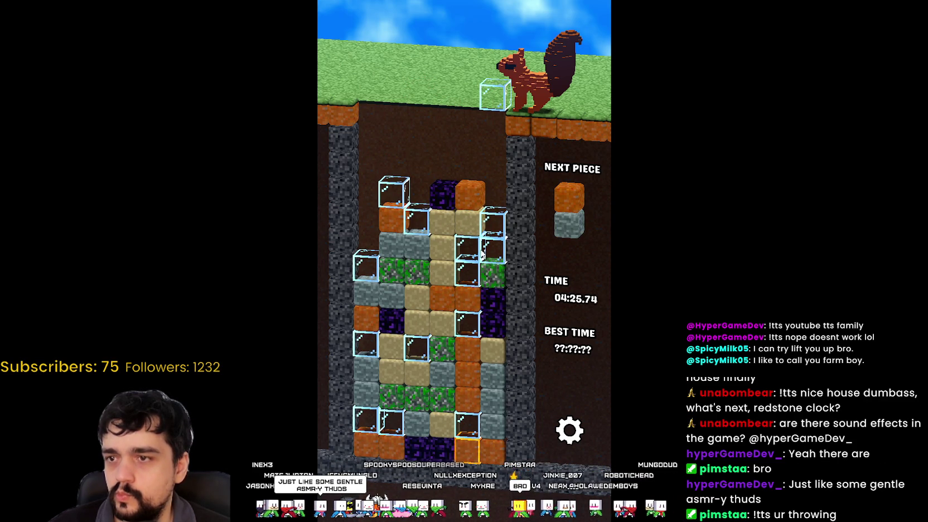
key(Left)
key(Left)
key(space)
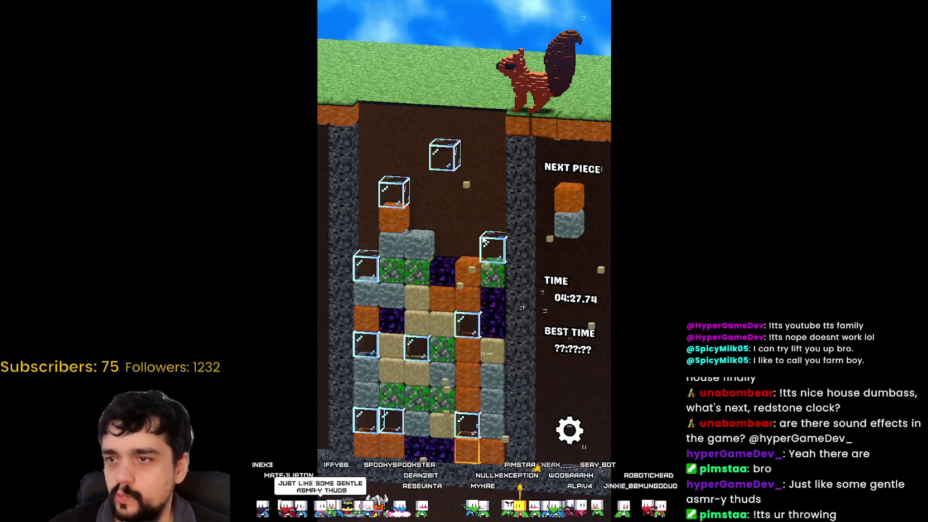
- Drop orange/stone on the left stack, shift green/stone and orange/green right, land obsidian/grey on grey
key(Left)
key(Left)
key(space)
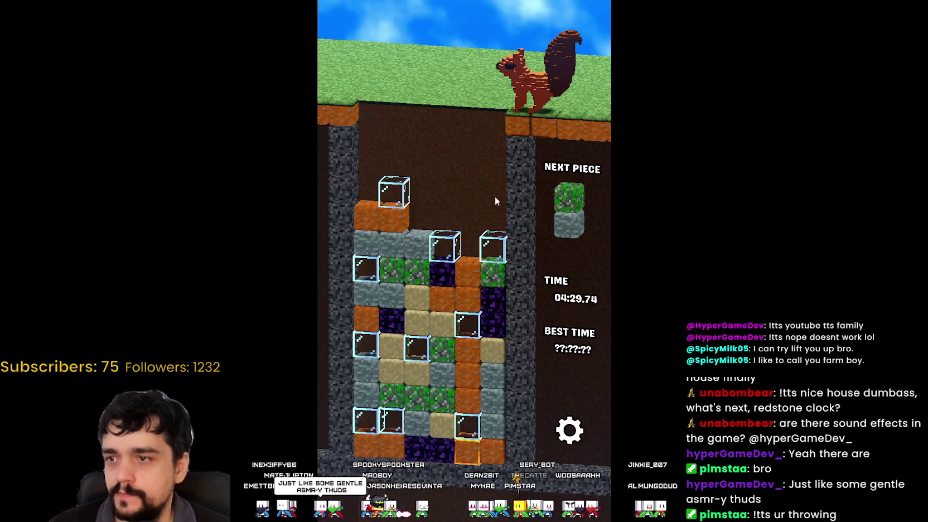
key(Right)
key(Right)
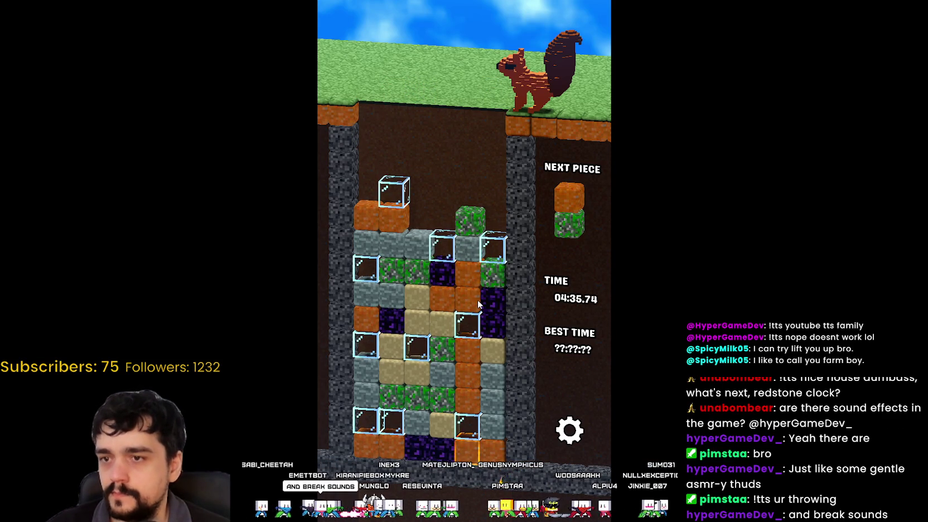
key(Right)
key(Right)
key(Right)
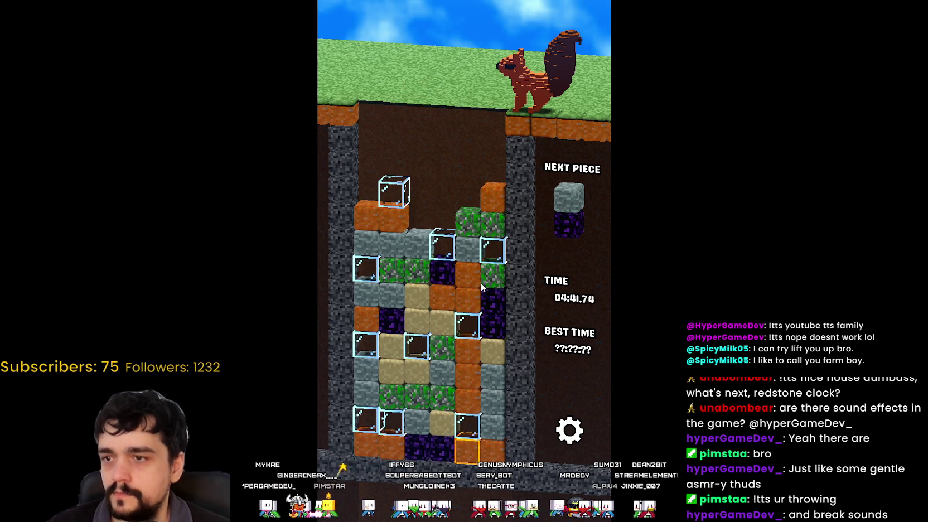
key(Right)
key(Left)
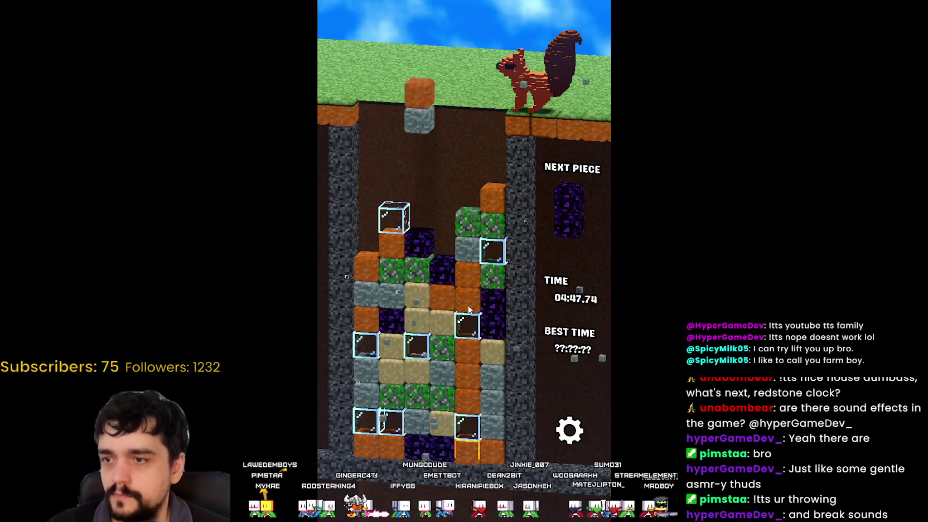
- Put orange/grey on the glass block and drop obsidian pieces to break blocks, then orange/green
key(Up)
key(Left)
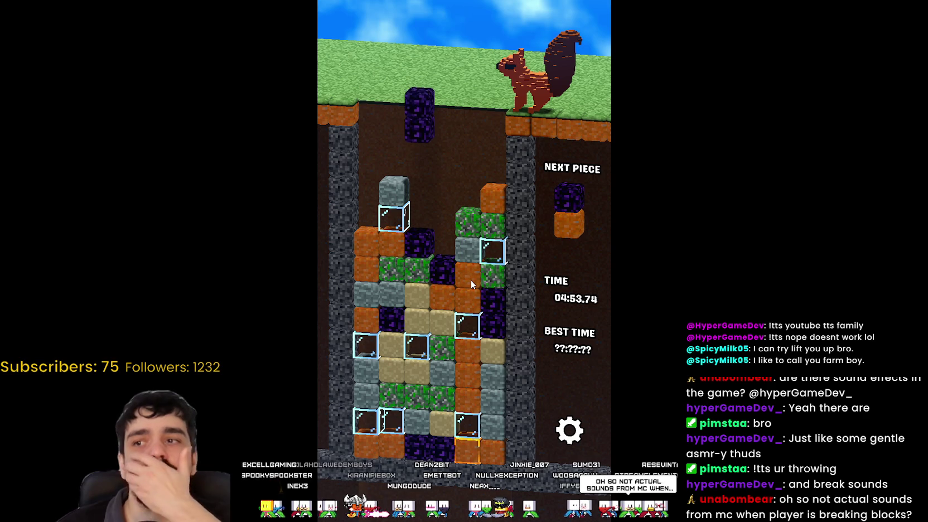
key(Right)
key(Down)
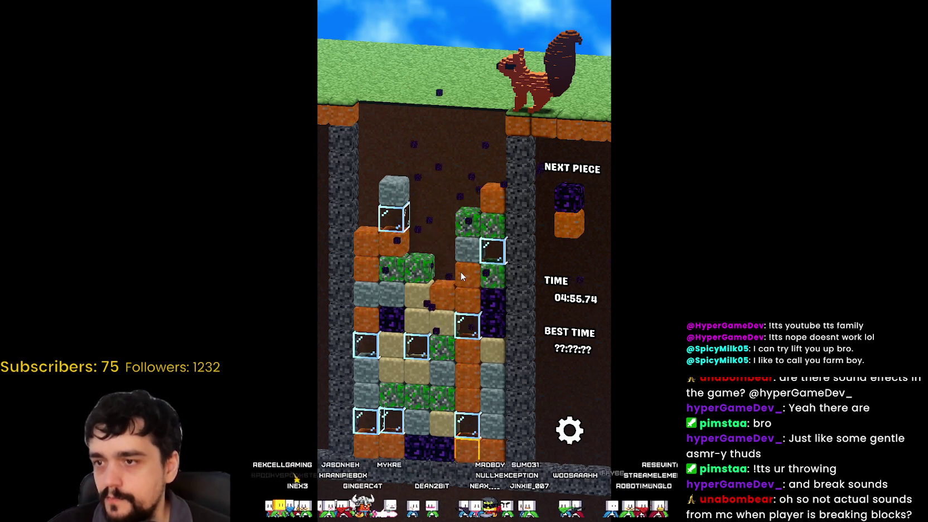
key(Left)
key(Left)
key(Down)
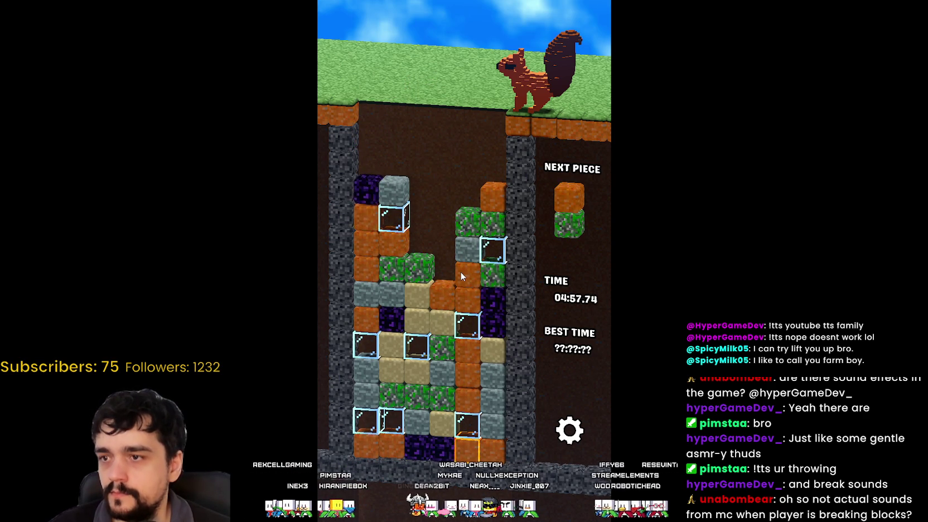
key(Right)
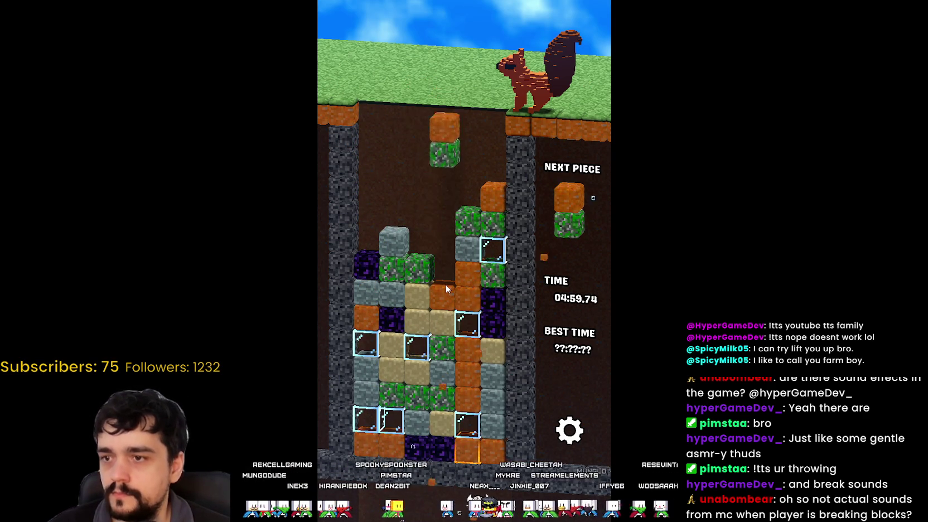
key(Down)
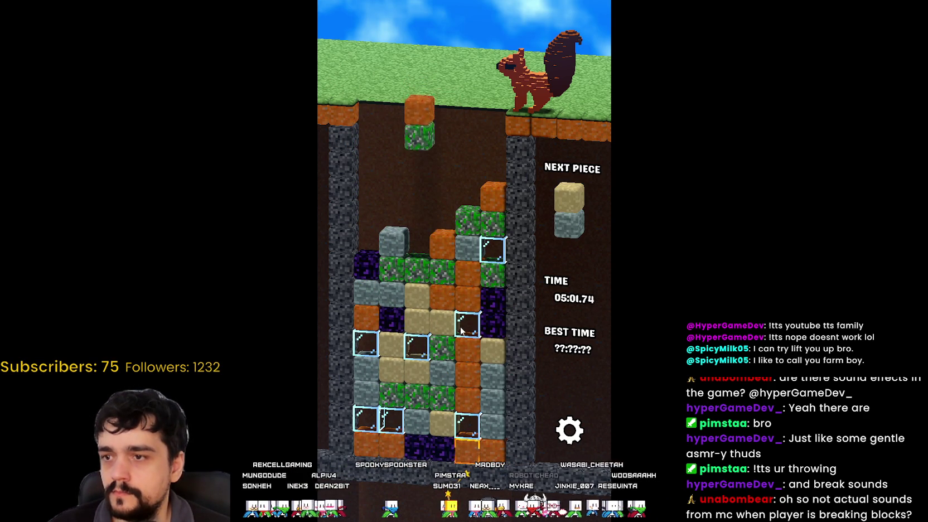
- Break matching blocks with the orange/green piece, then land the sand/stone and glass pieces
key(Down)
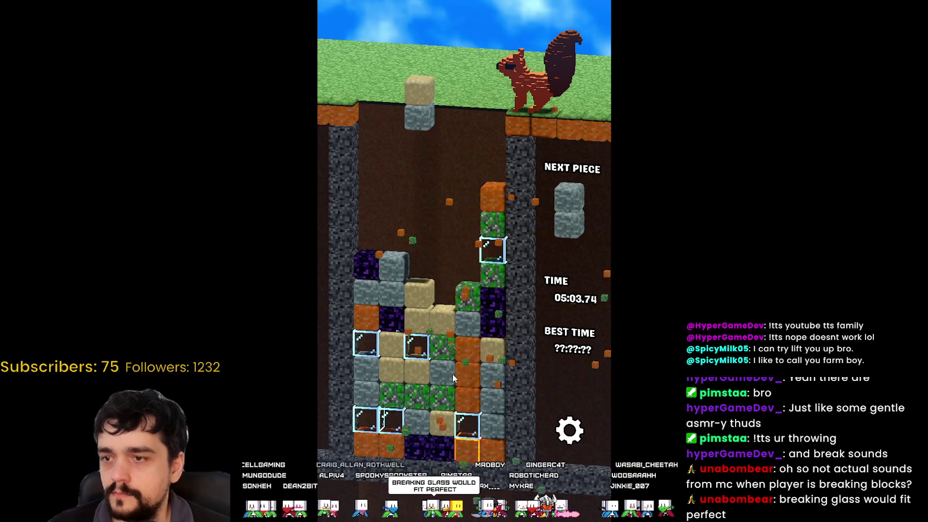
key(Left)
key(Down)
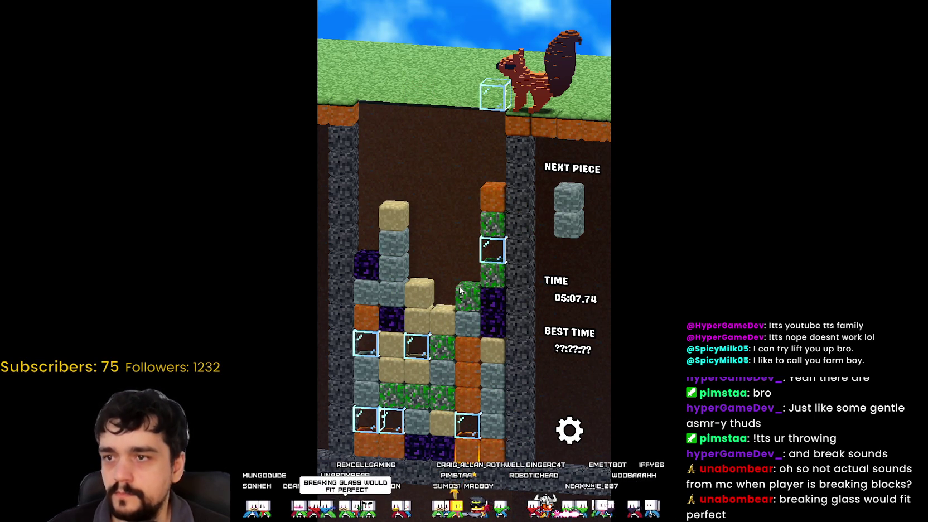
key(Left)
key(Left)
key(Left)
key(Down)
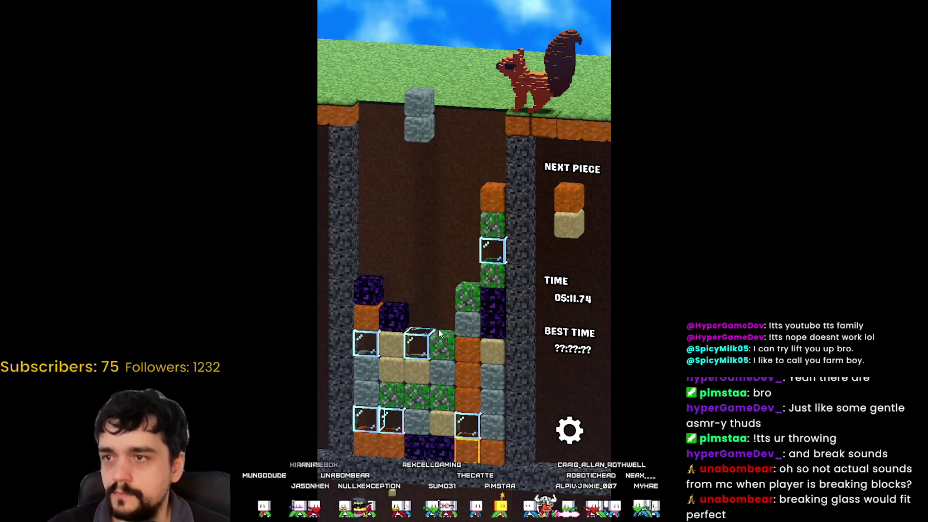
- Shift the stone and orange pieces right to clear orange, and land glass on the glass stack
key(Right)
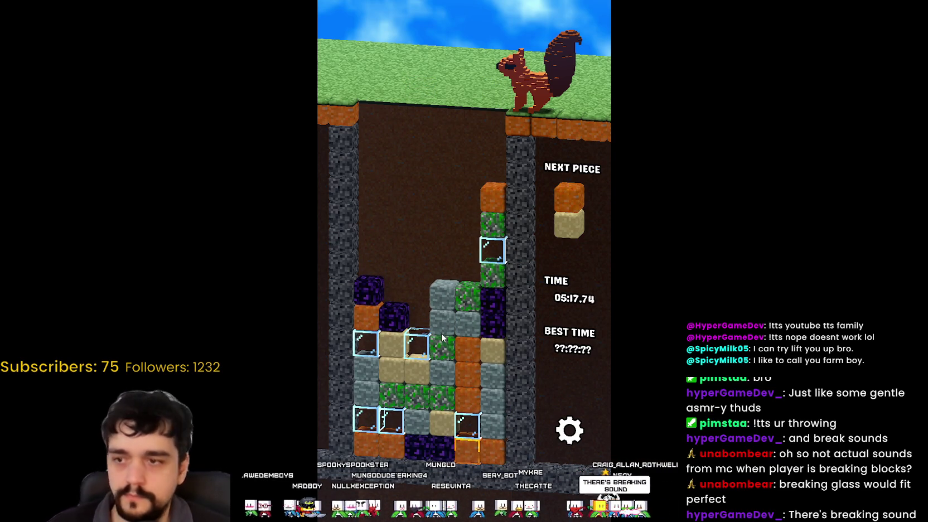
key(Right)
key(Right)
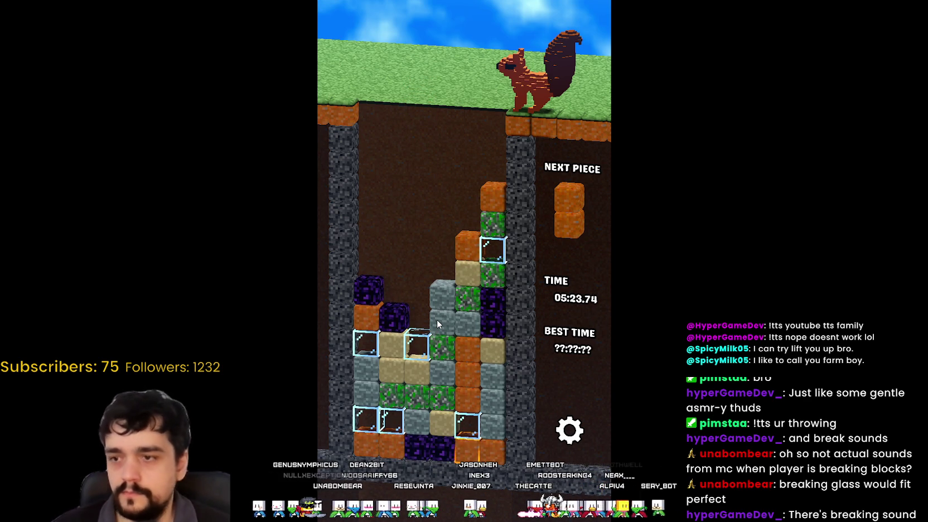
key(Right)
key(Right)
key(Down)
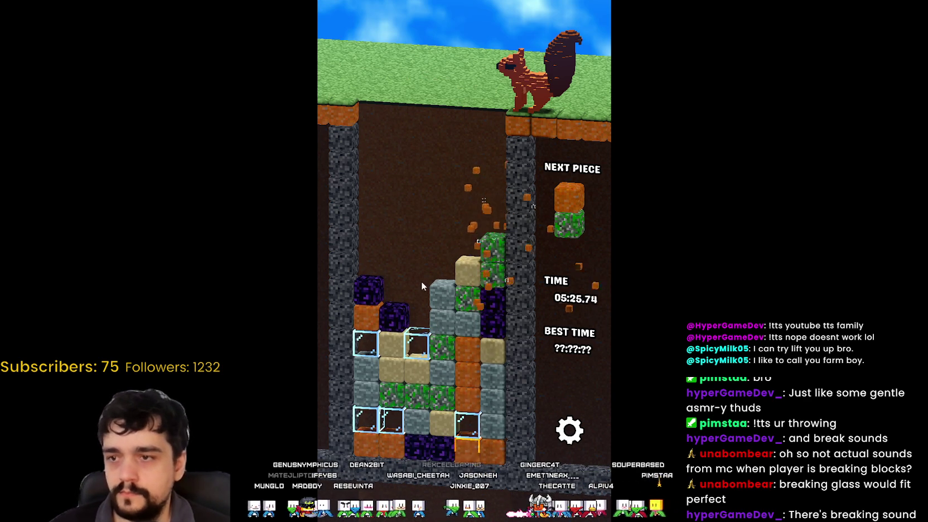
key(Right)
key(Right)
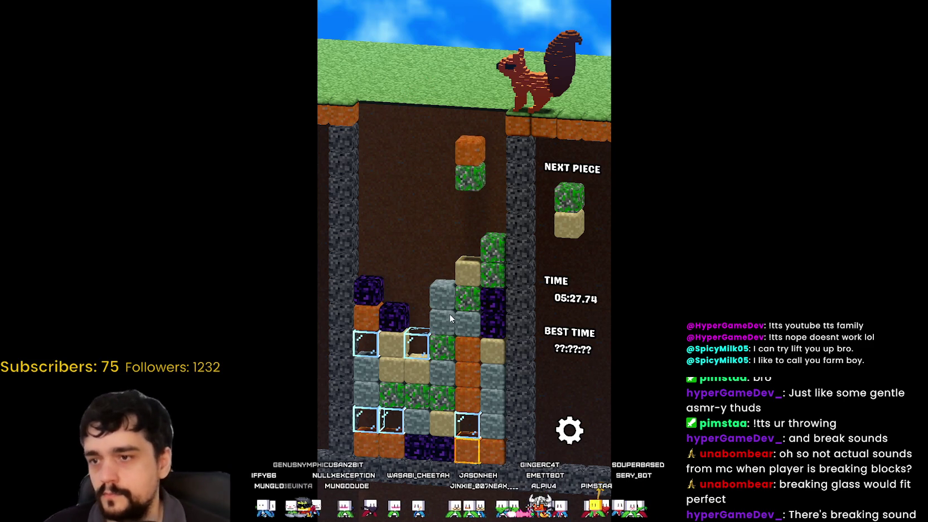
key(Left)
key(Left)
key(Left)
key(Down)
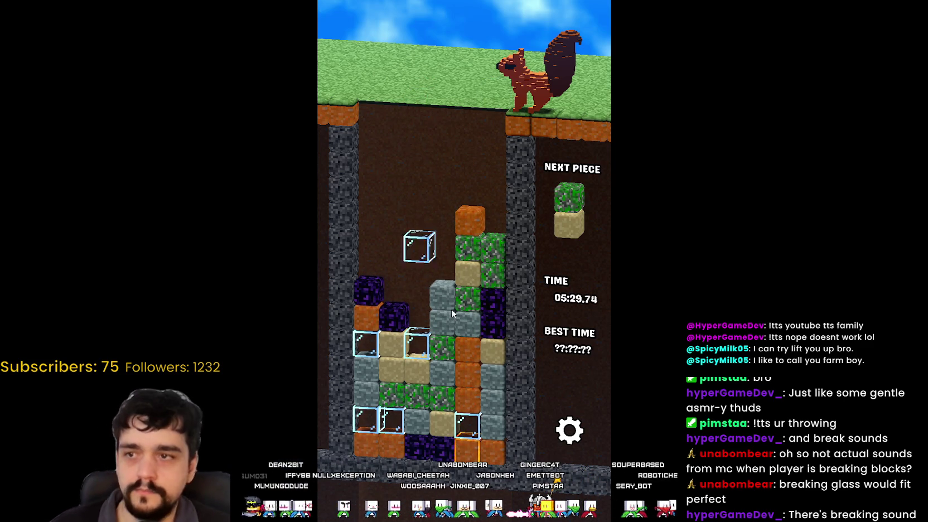
- Clear matches with the orange-over-obsidian piece and land the grey piece horizontally
key(Right)
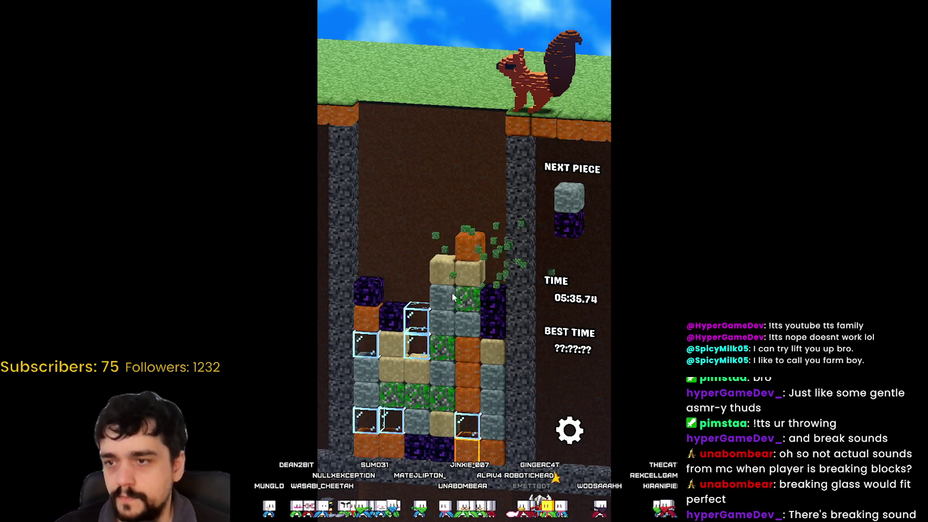
key(Left)
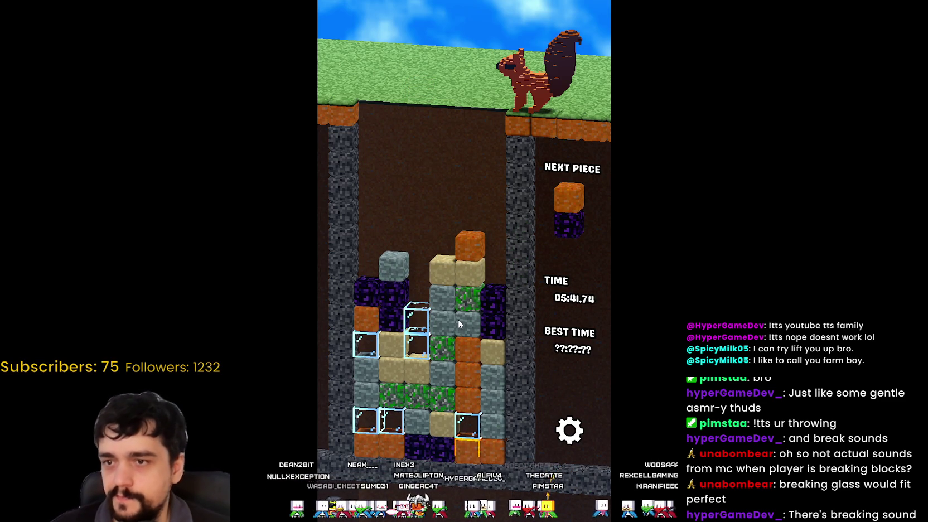
key(Down)
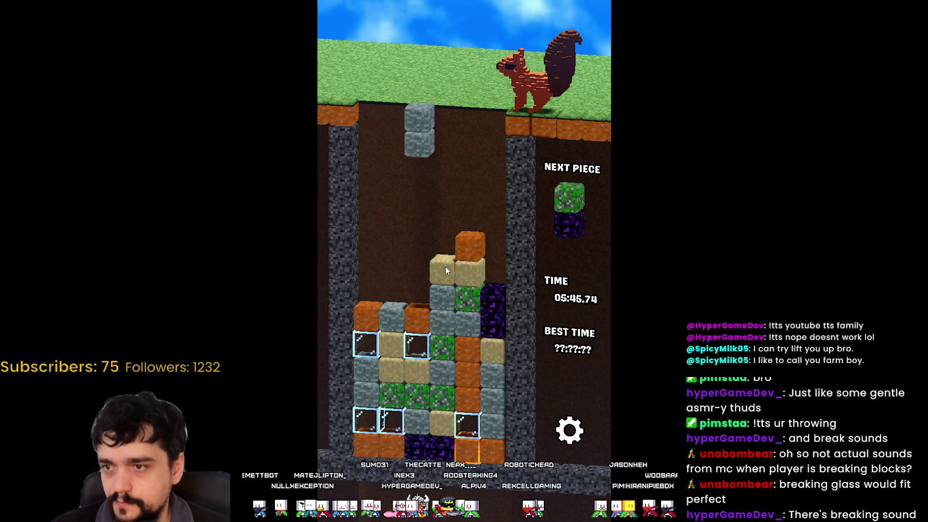
key(Left)
key(Down)
key(Up)
key(Right)
key(Down)
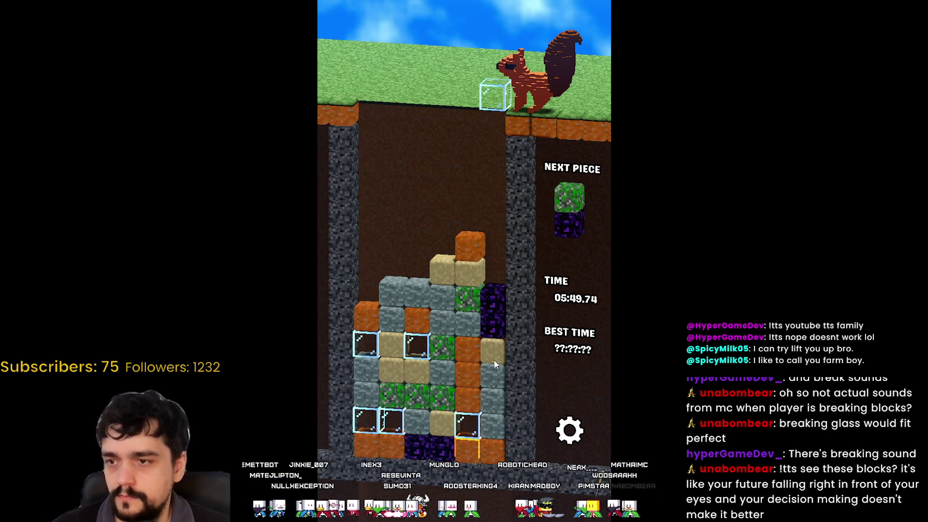
- Put glass on the left column and the orange/sand stack, with green/obsidian far right
key(Left)
key(Left)
key(Left)
key(Down)
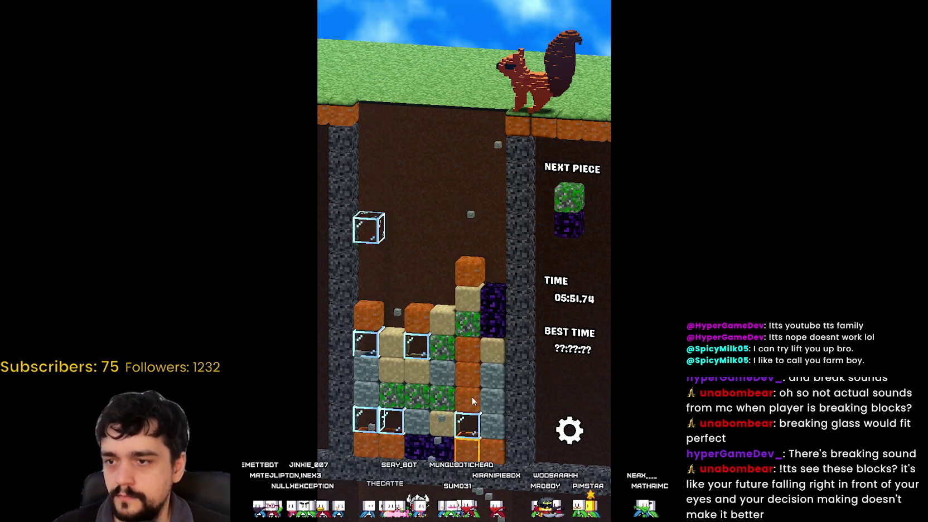
key(Left)
key(Right)
key(Right)
key(Right)
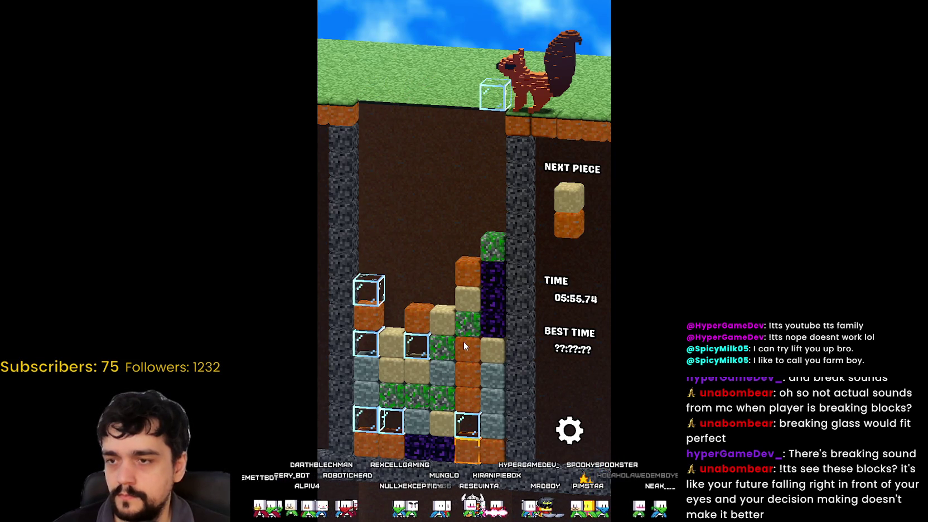
key(Left)
key(Down)
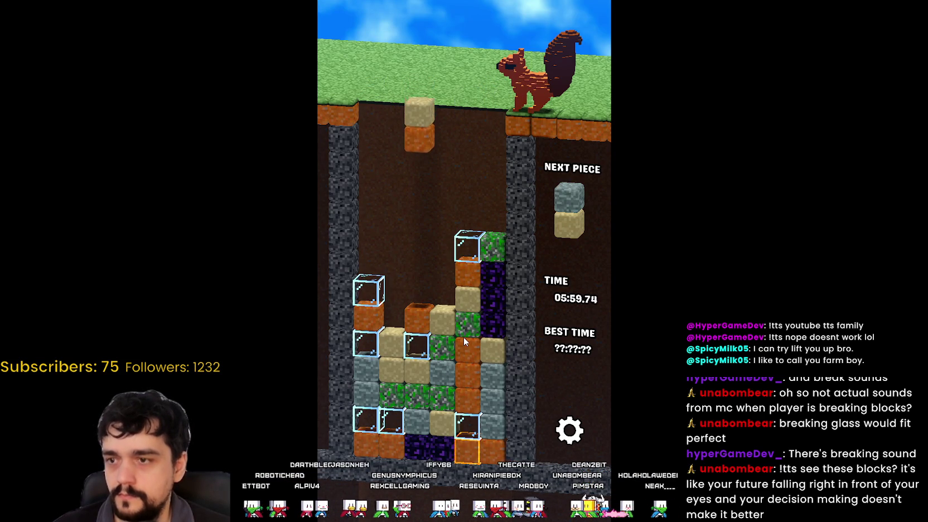
- Land the grey/sand pair on sand and drop the orange pair to shatter blocks
key(Left)
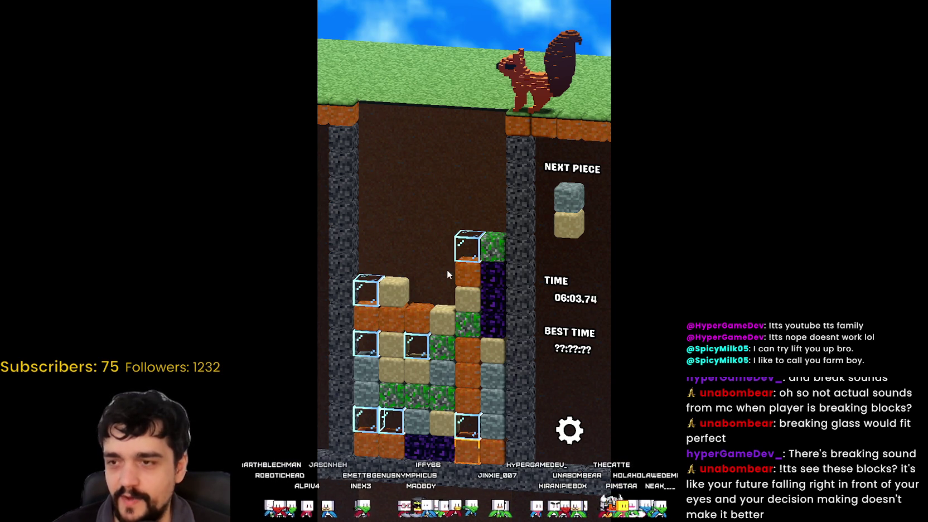
key(Right)
key(Down)
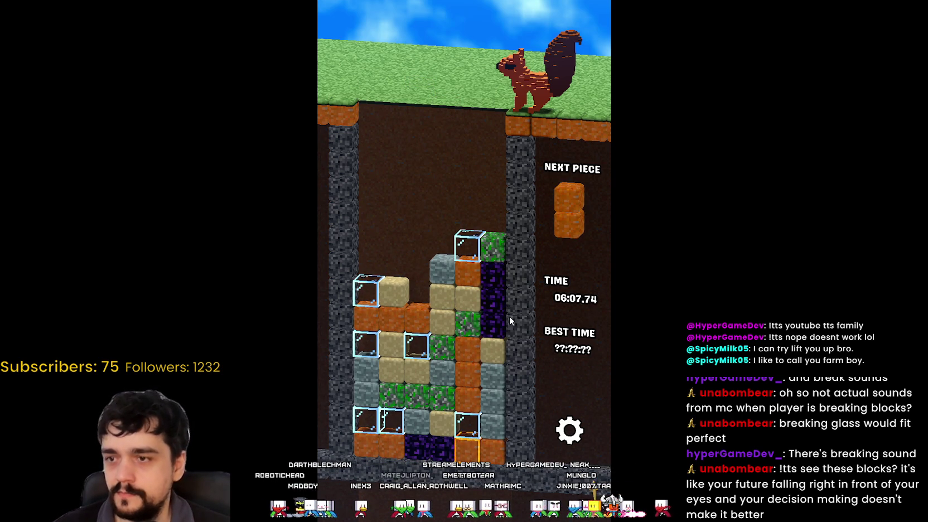
key(Down)
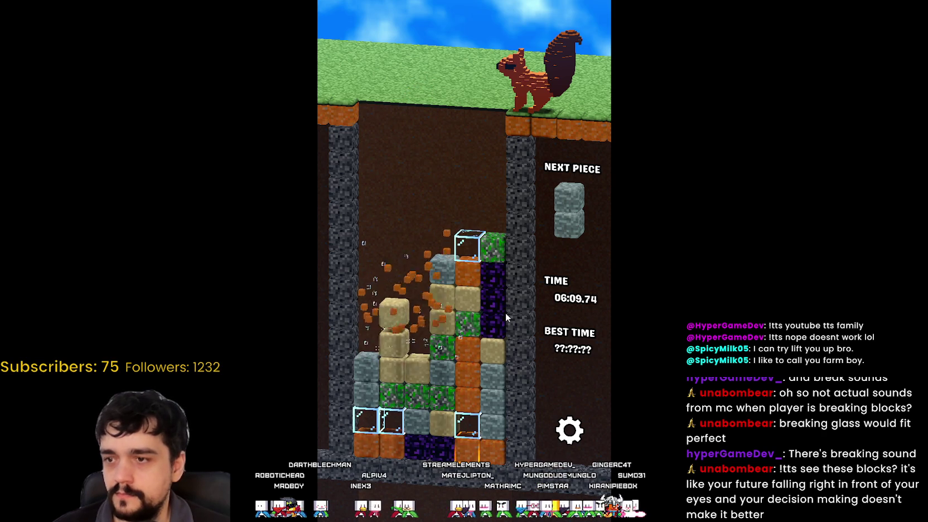
- Land the grey and obsidian/orange pairs on the left and clear moss with the sand/moss pair
key(Left)
key(Left)
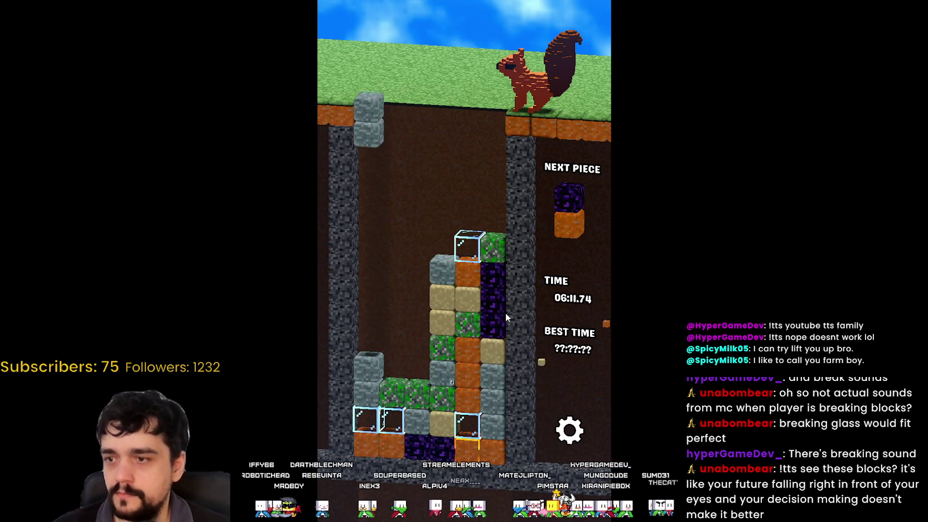
key(Down)
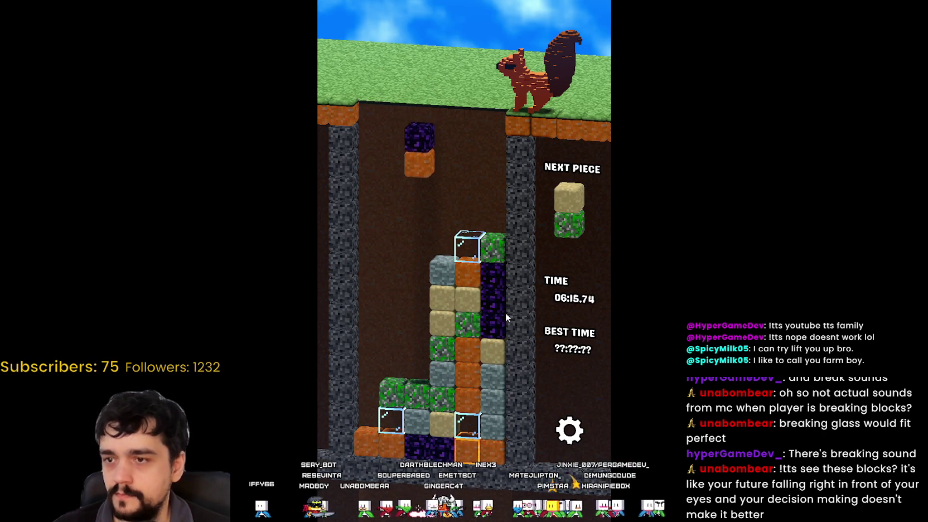
key(Left)
key(Left)
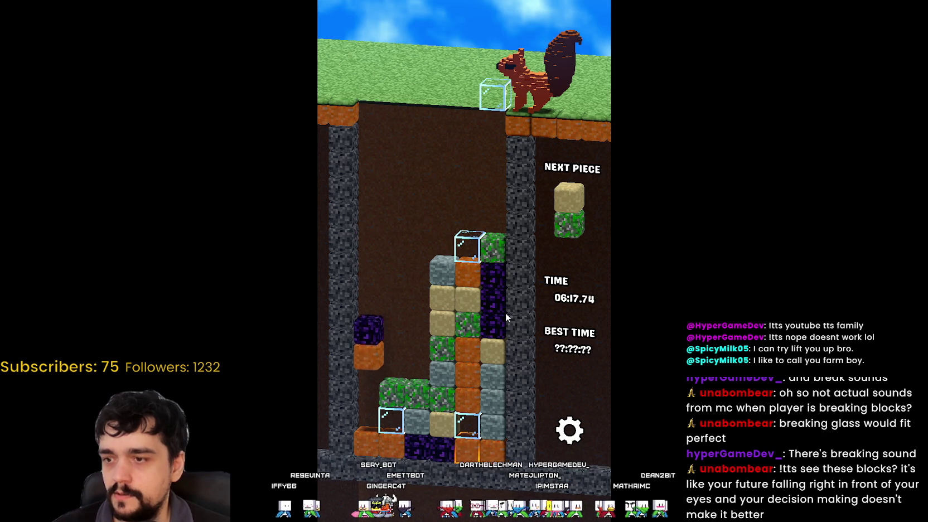
key(Down)
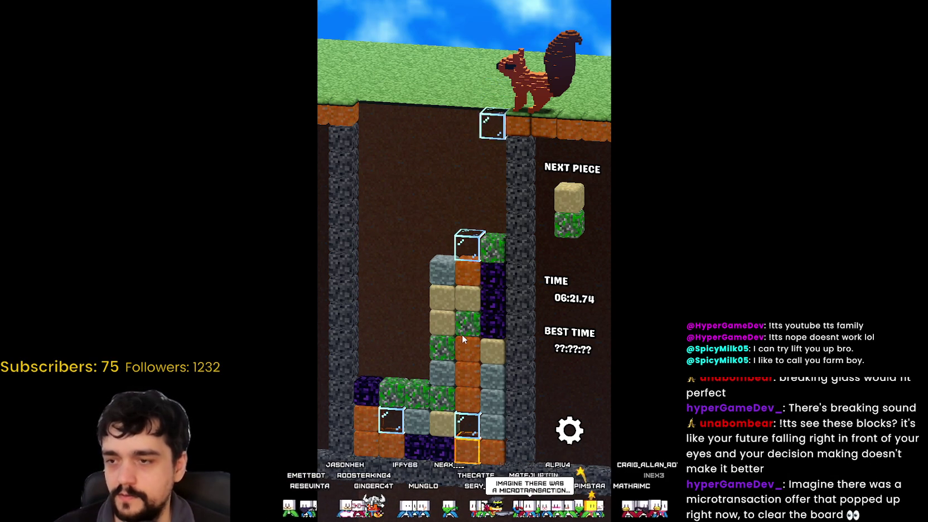
key(Down)
key(Down)
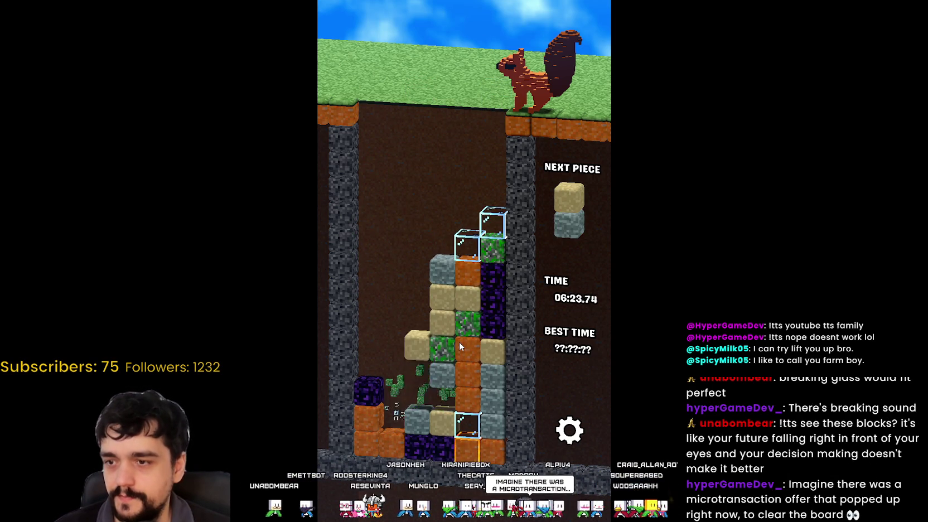
key(Down)
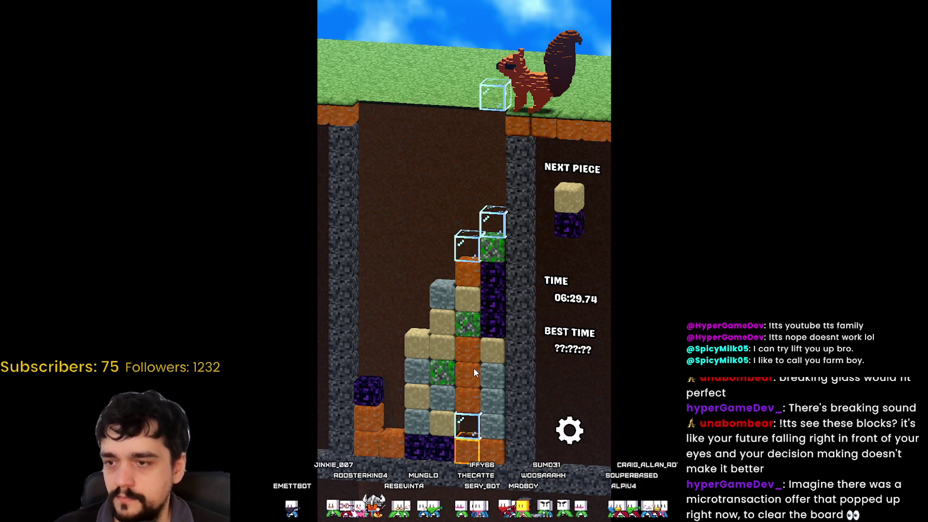
- Land the sand/obsidian pair horizontally on the left and stack two glass blocks there
key(Left)
key(Left)
key(Left)
key(Down)
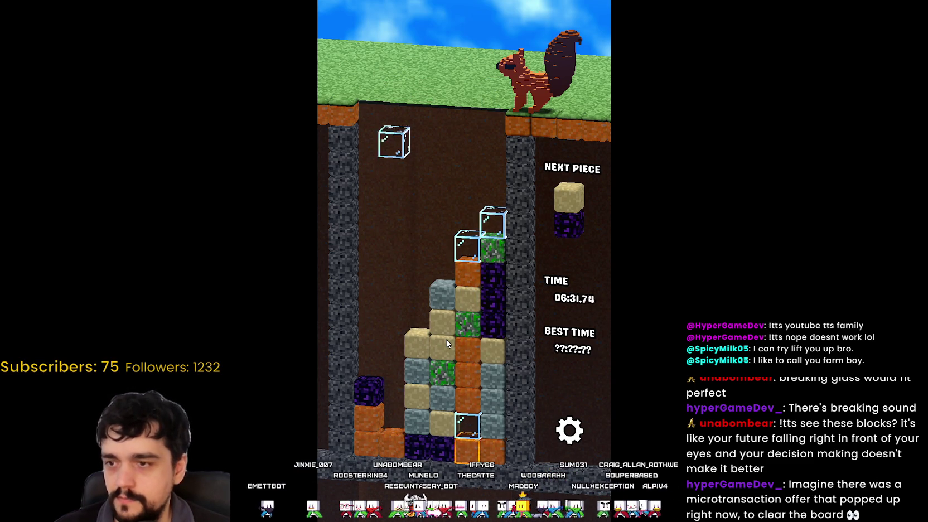
key(Left)
key(Left)
key(Right)
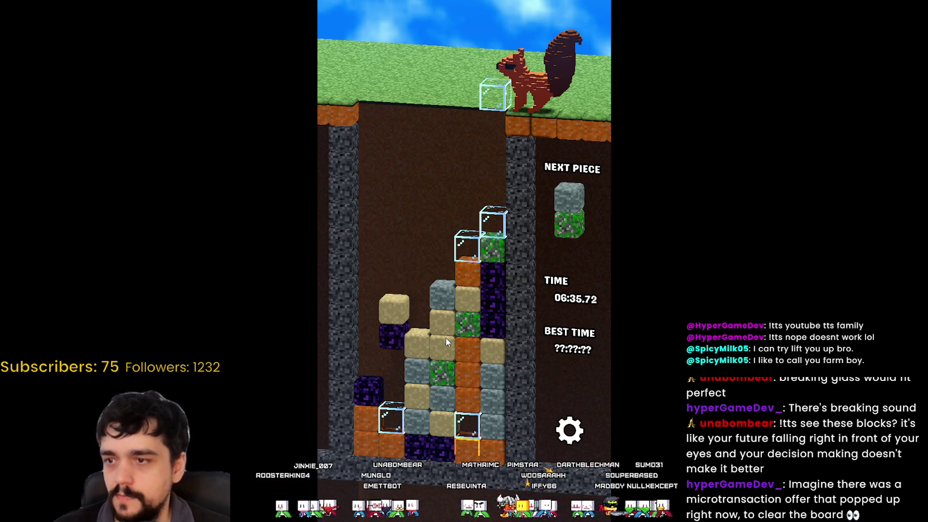
key(Up)
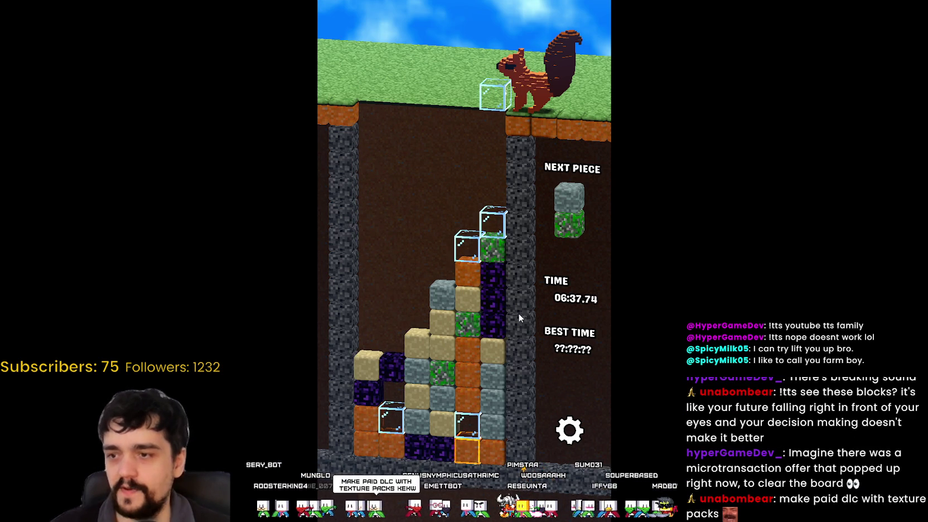
key(Left)
key(Left)
key(Left)
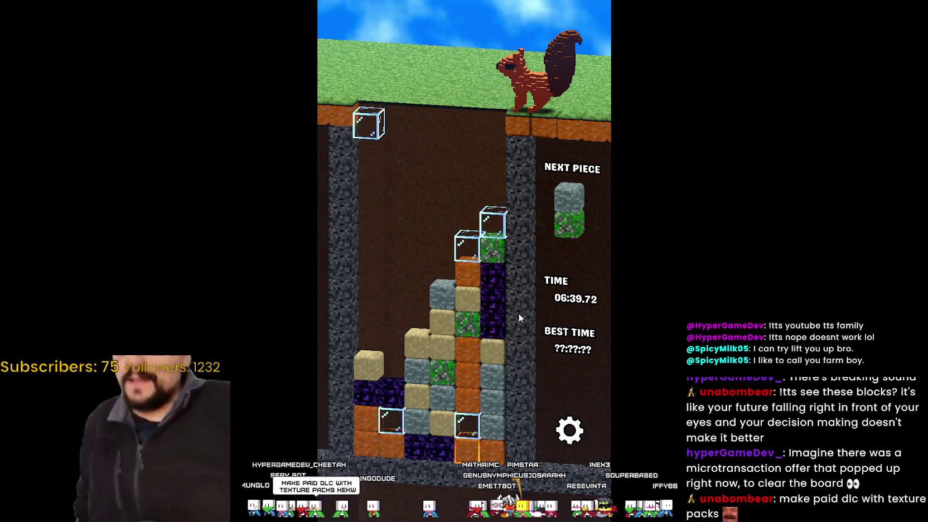
key(Down)
- Put the stone/moss pair on the moss column and steer obsidian/orange and orange pairs into the left well
key(Left)
key(Right)
key(Right)
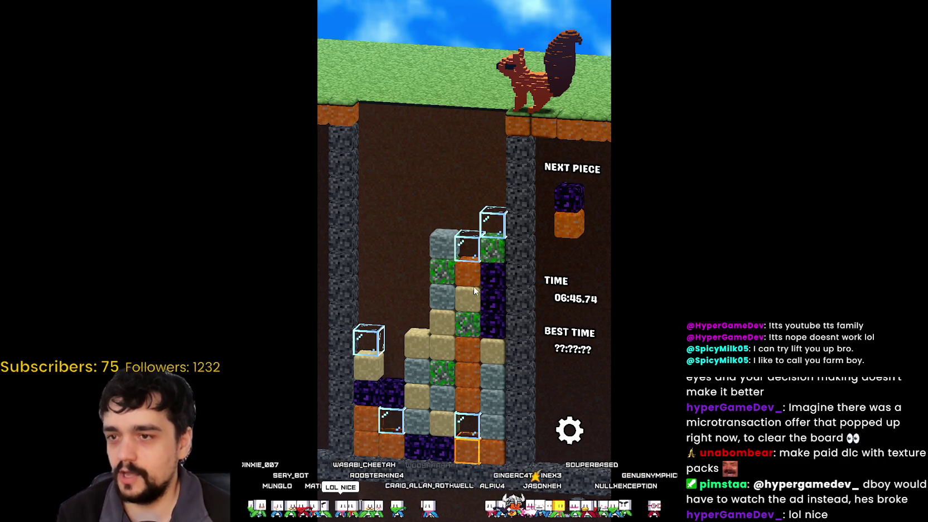
key(Up)
key(Left)
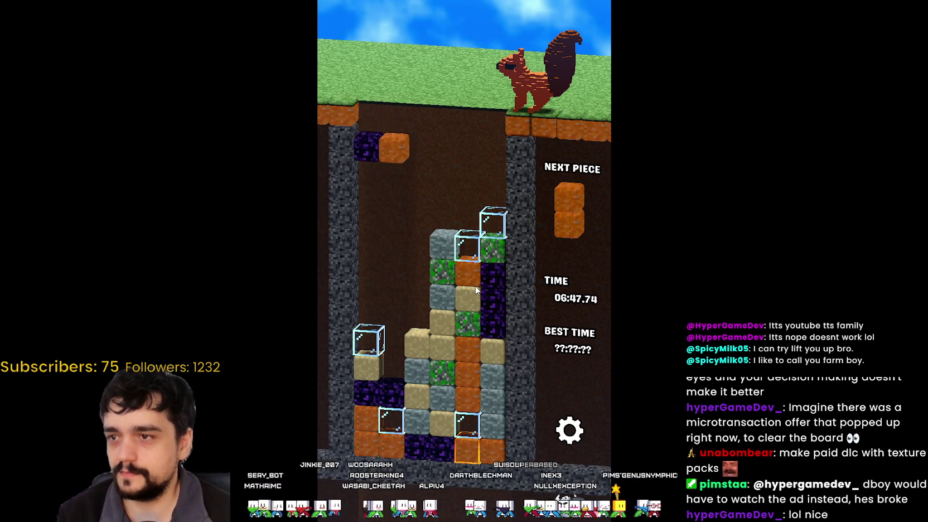
key(Up)
key(Up)
key(Left)
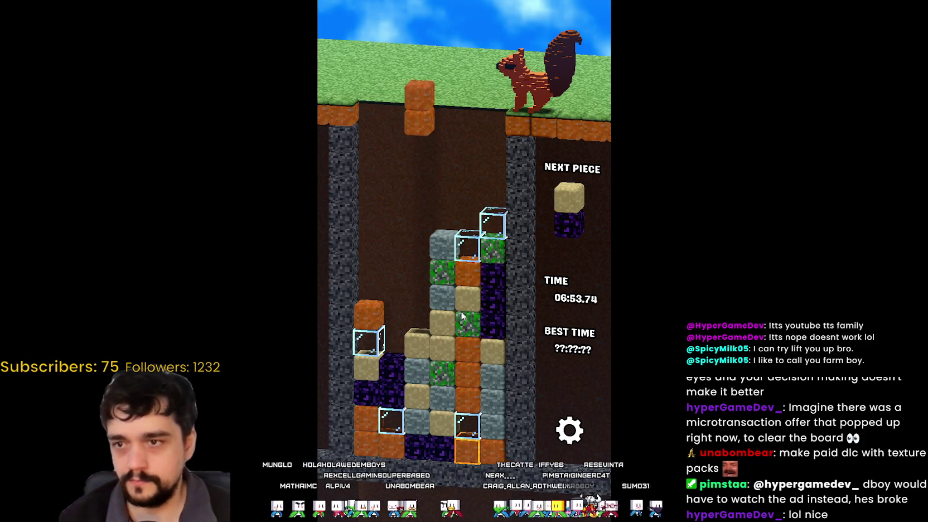
key(Left)
key(Left)
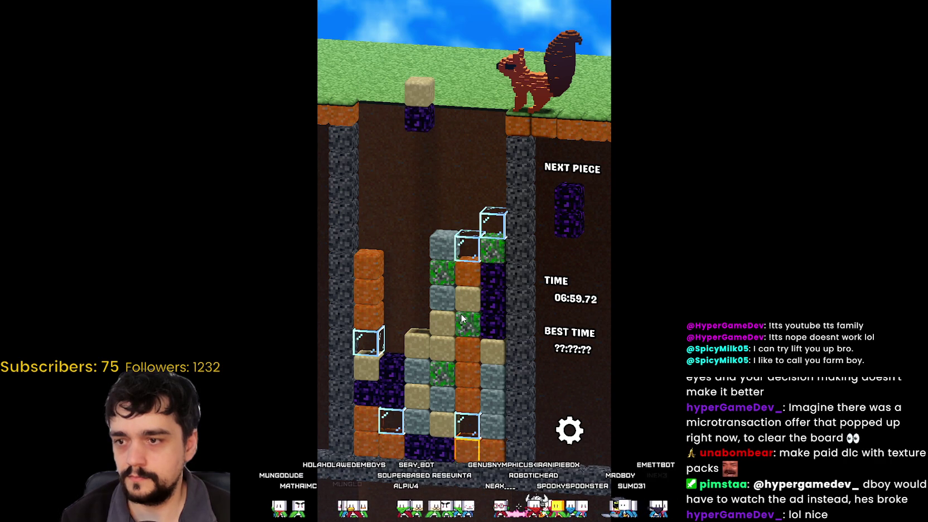
key(Up)
key(Up)
key(Up)
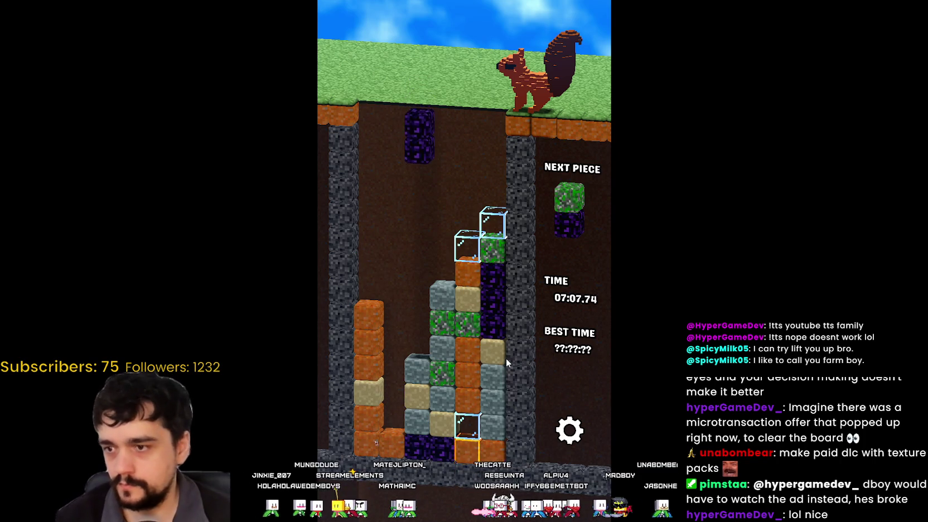
- Drop obsidian beside the orange column, glass on the right, and clear orange in the leftmost column
key(Left)
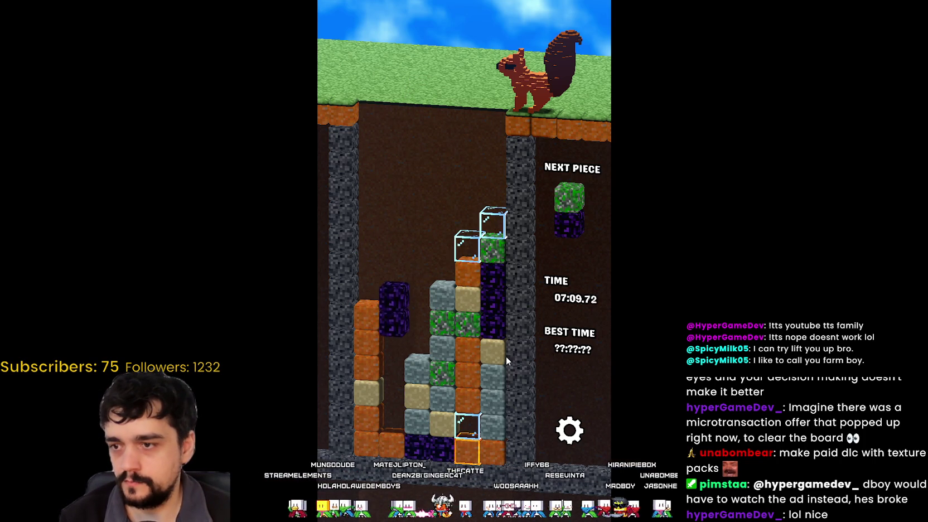
key(Down)
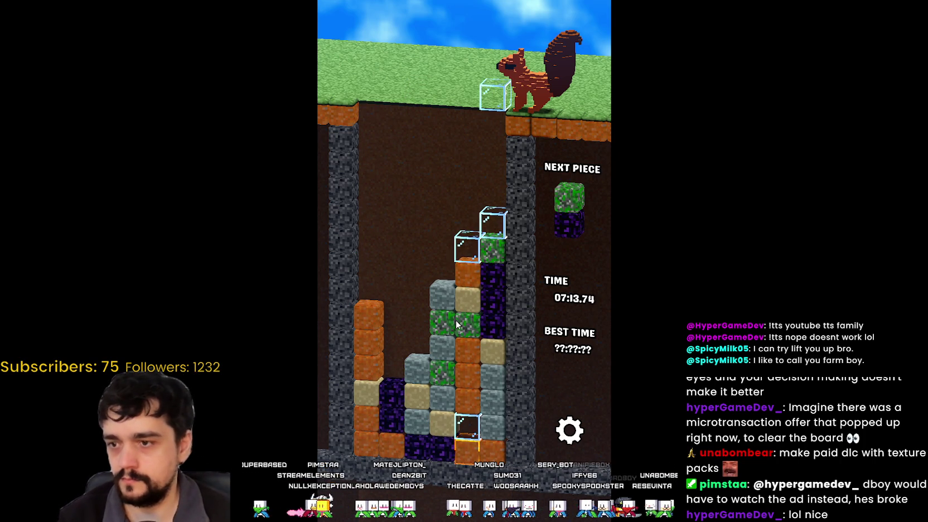
key(Down)
key(Down)
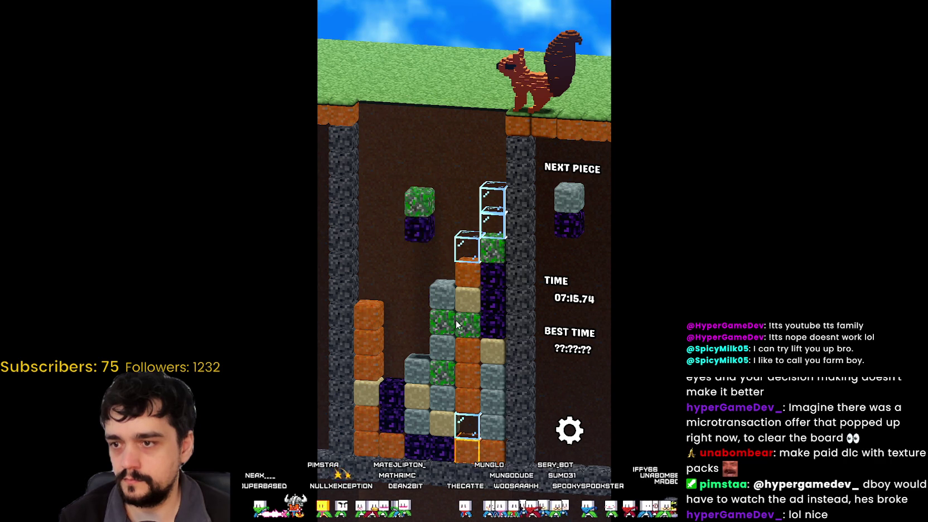
key(Left)
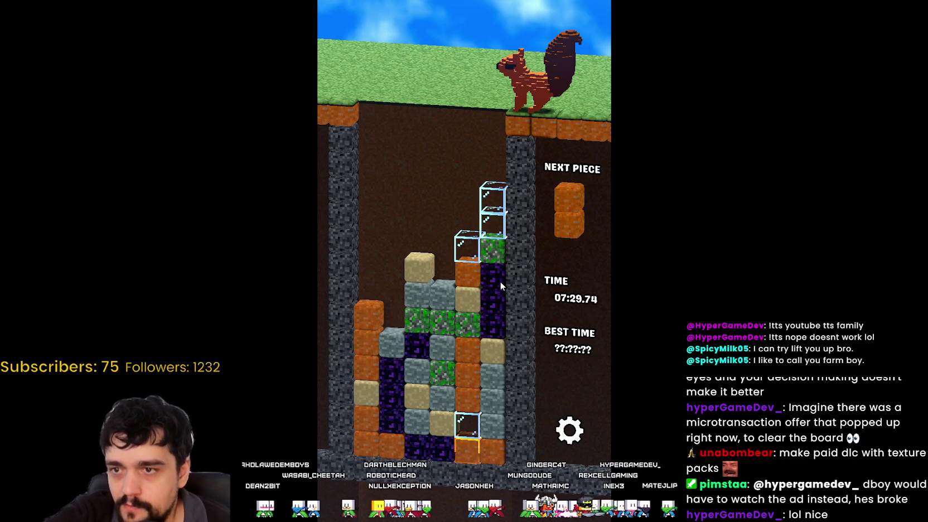
key(Left)
key(Left)
key(Down)
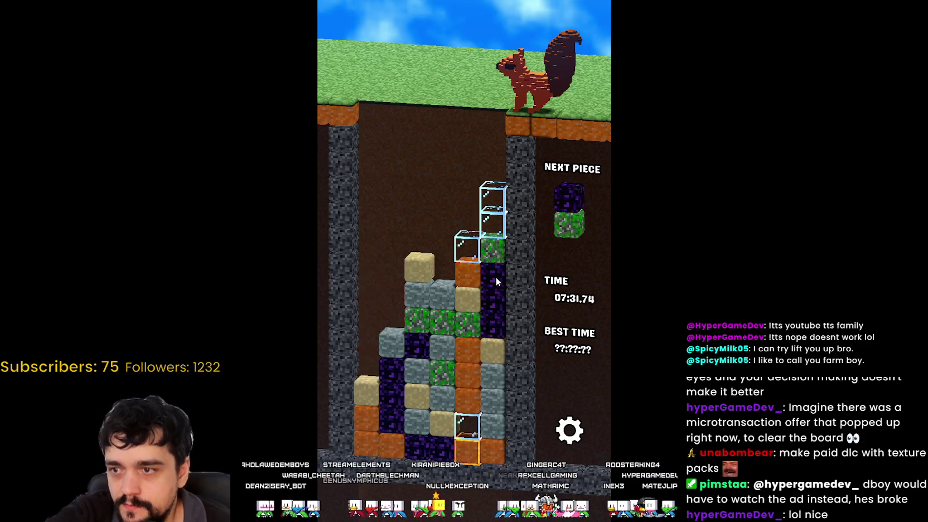
- Clear obsidian with the flipped green/obsidian pair and settle orange/obsidian into column two
key(Left)
key(Up)
key(Left)
key(Down)
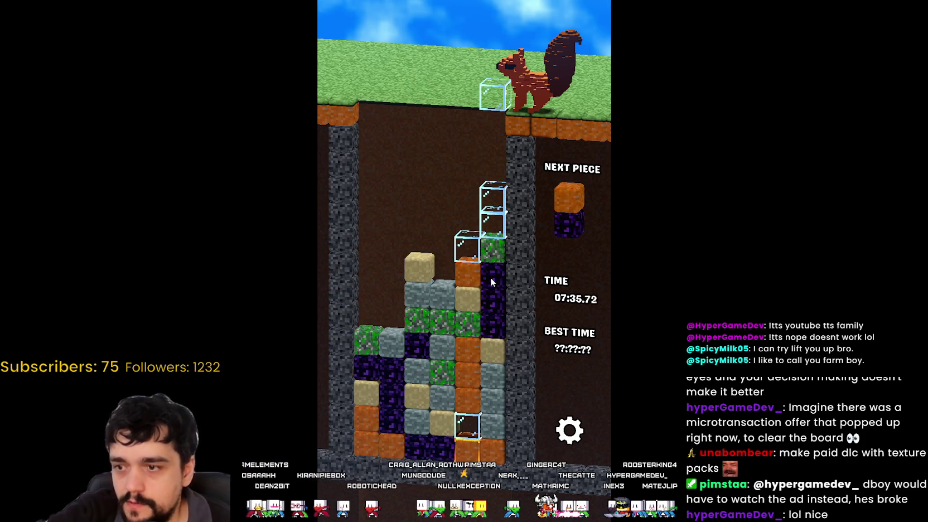
key(Left)
key(Left)
key(Left)
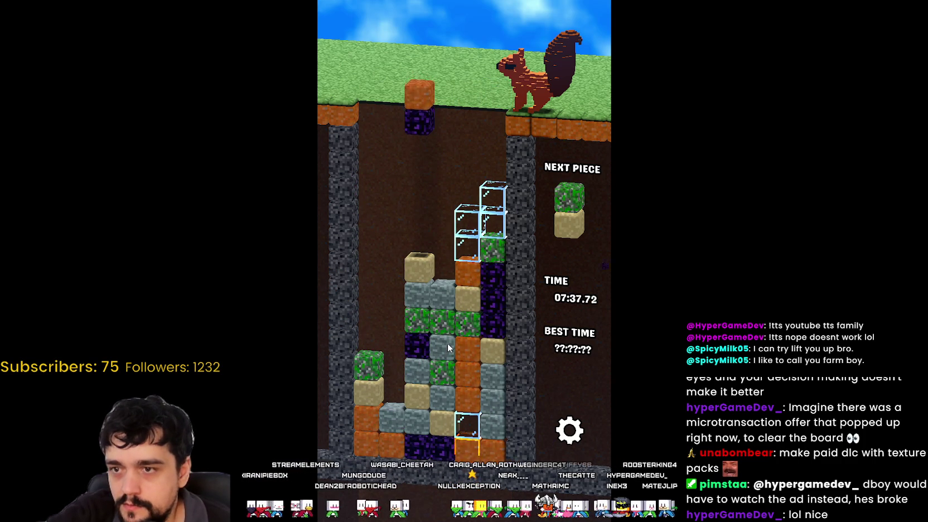
key(Left)
key(Left)
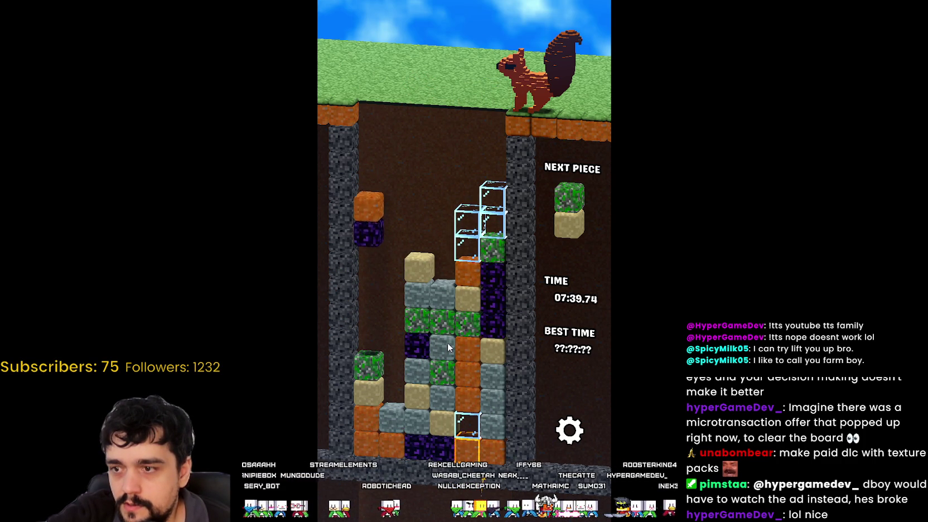
key(Right)
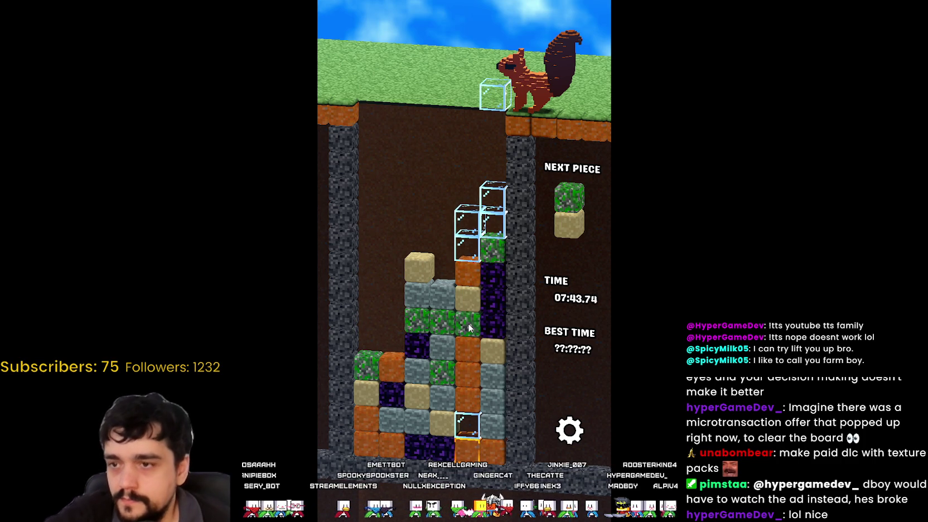
key(Left)
key(Left)
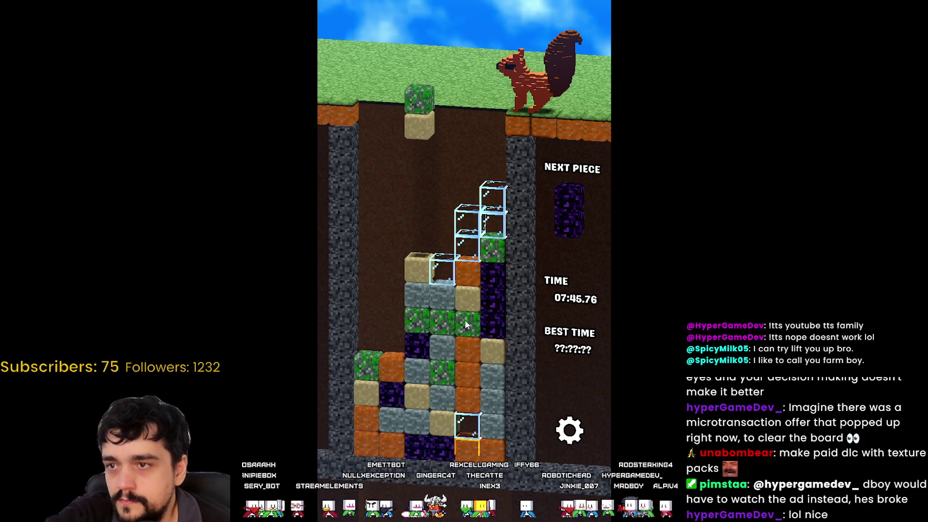
- Drop the green/sand pair and a glass block onto the stack
key(Left)
key(Left)
key(Right)
key(Down)
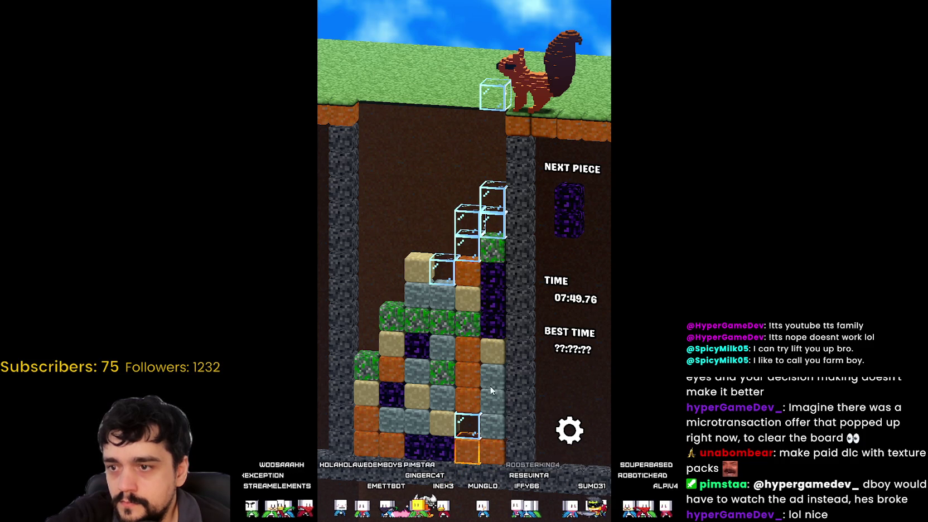
key(Left)
key(Left)
key(Left)
key(Down)
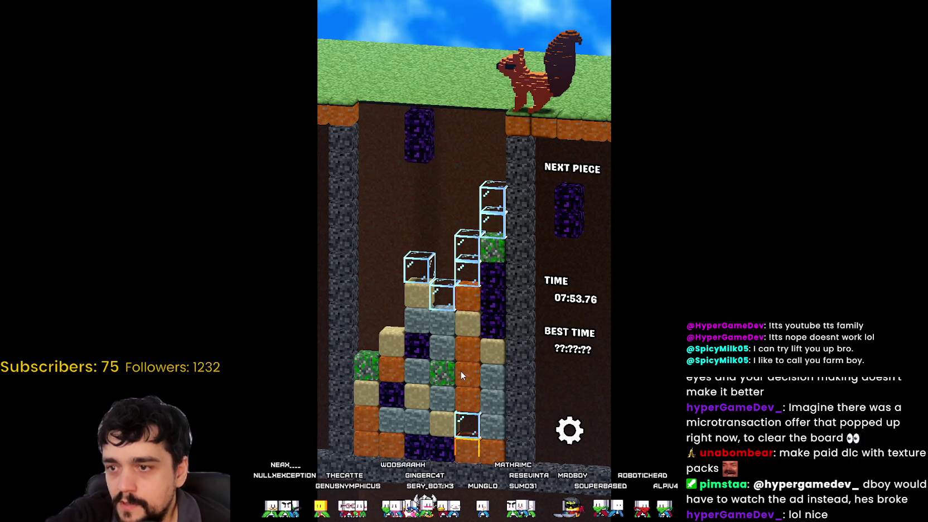
- Clear stacked obsidian in the left column, then land glass and the obsidian/sand pair
key(Left)
key(Left)
key(Down)
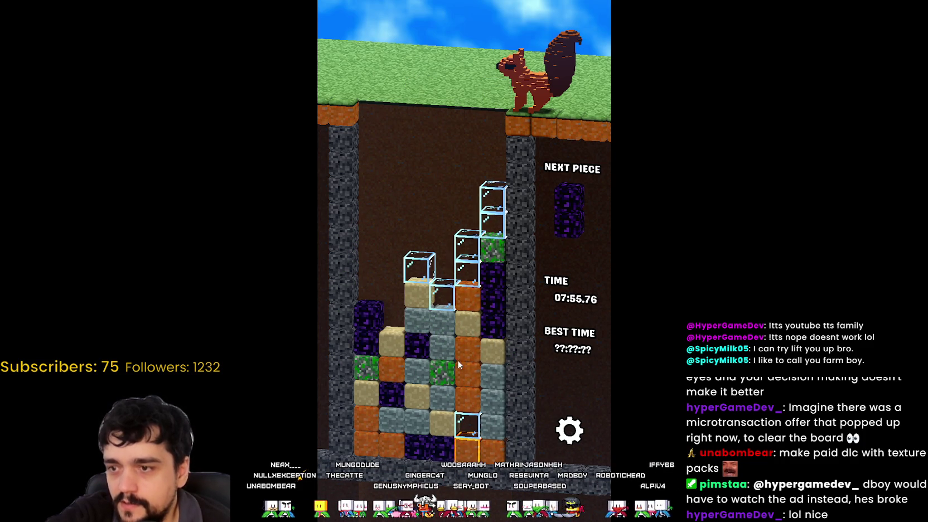
key(Left)
key(Left)
key(Down)
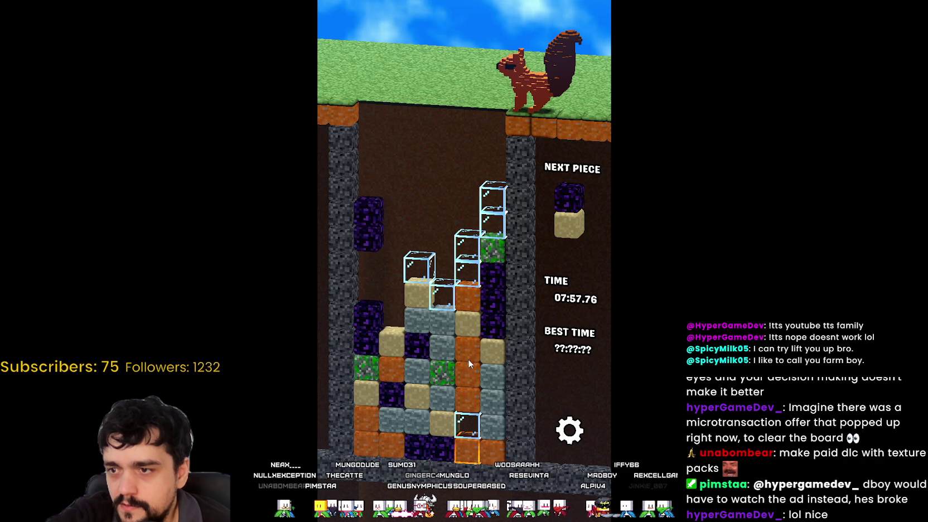
key(Left)
key(Left)
key(Left)
key(Down)
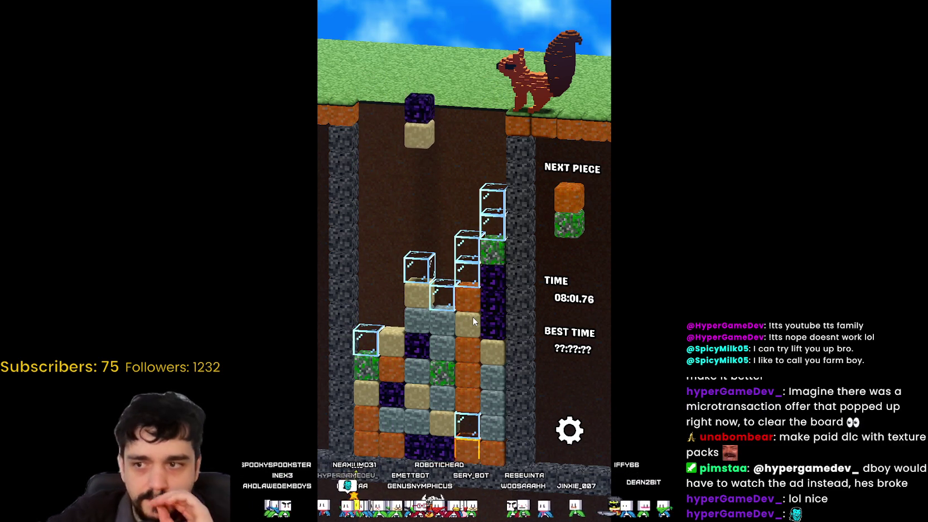
key(Left)
key(Down)
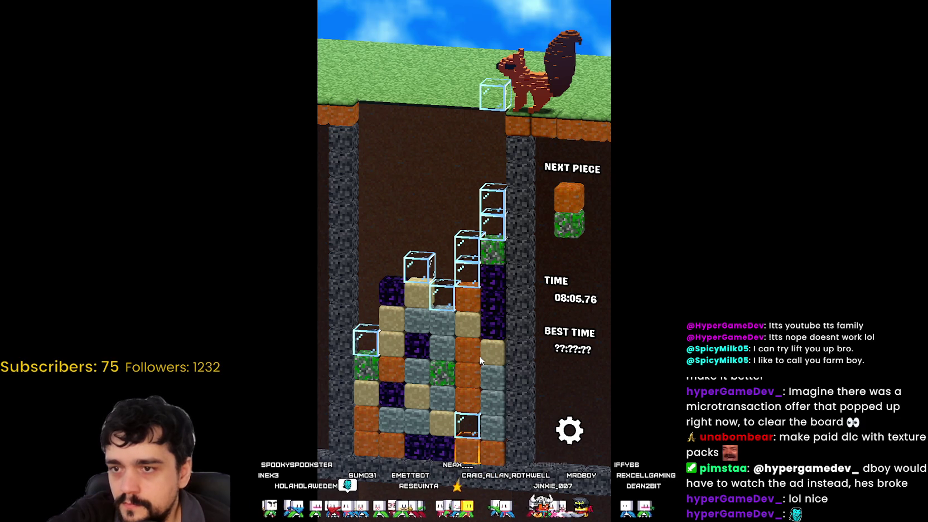
- Add glass, orange/green and grey pieces to the columns beside the tall right stack
key(Down)
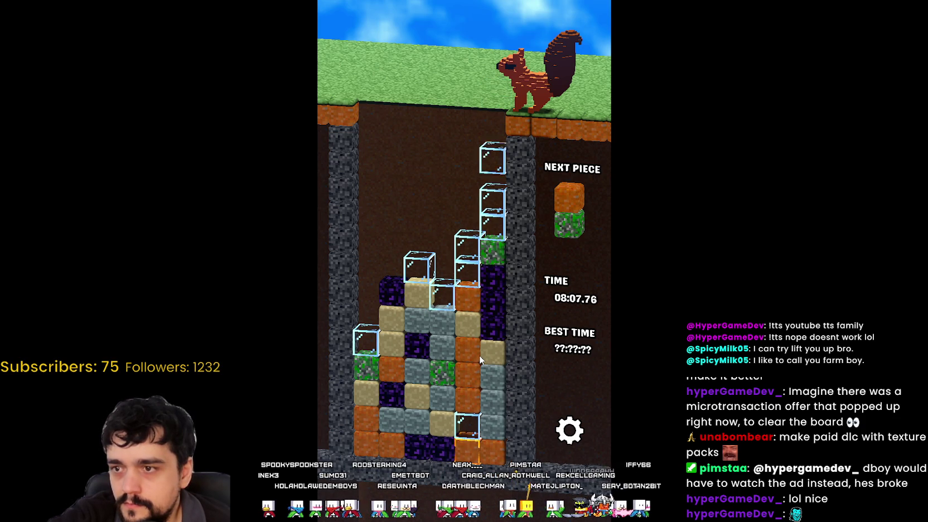
key(Right)
key(Down)
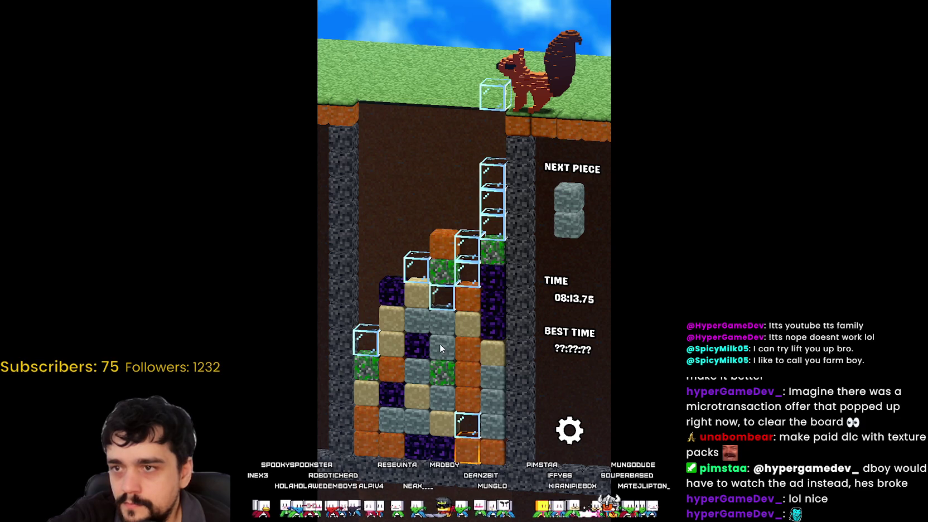
key(Left)
key(Left)
key(Left)
key(Down)
key(Right)
key(Right)
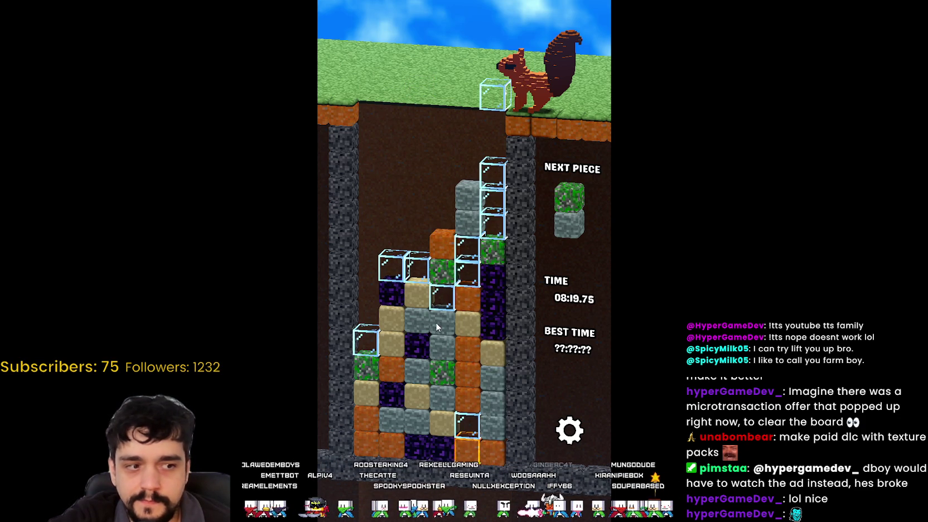
key(Left)
key(Down)
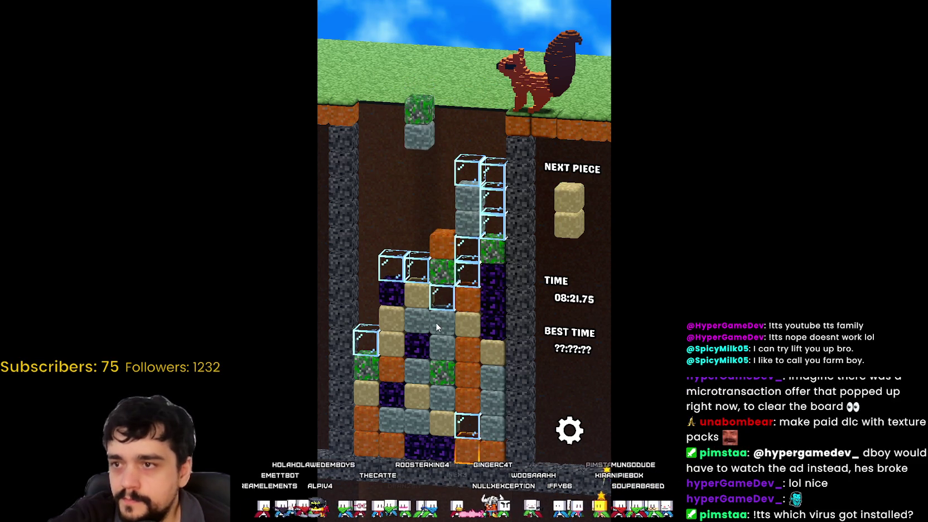
- Drop the green-and-grey piece at the left edge and slam glass onto the orange block
key(Right)
key(Left)
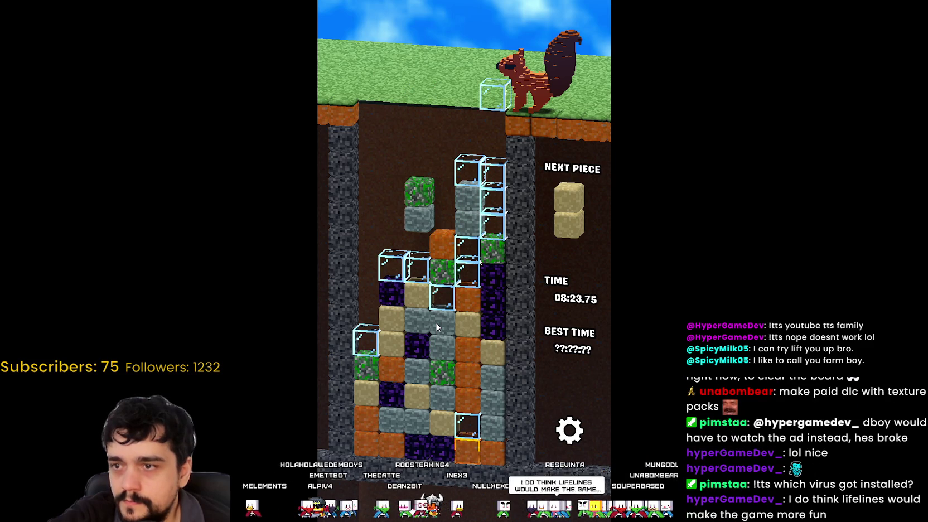
key(Left)
key(Left)
key(Down)
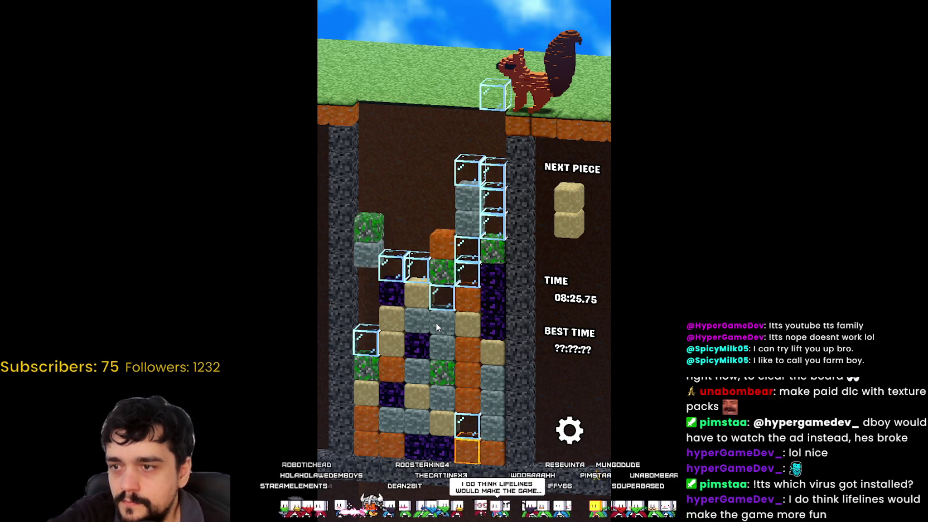
key(Left)
key(Left)
key(Down)
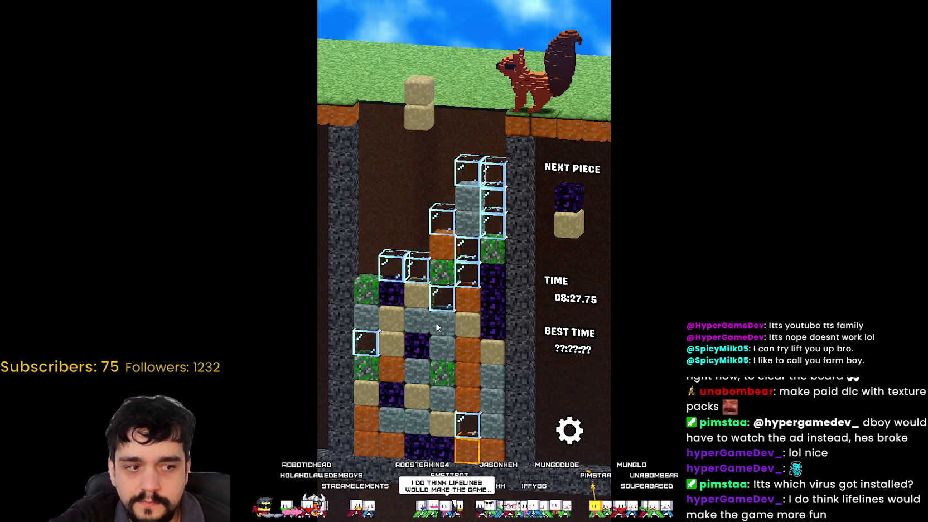
key(Left)
key(Left)
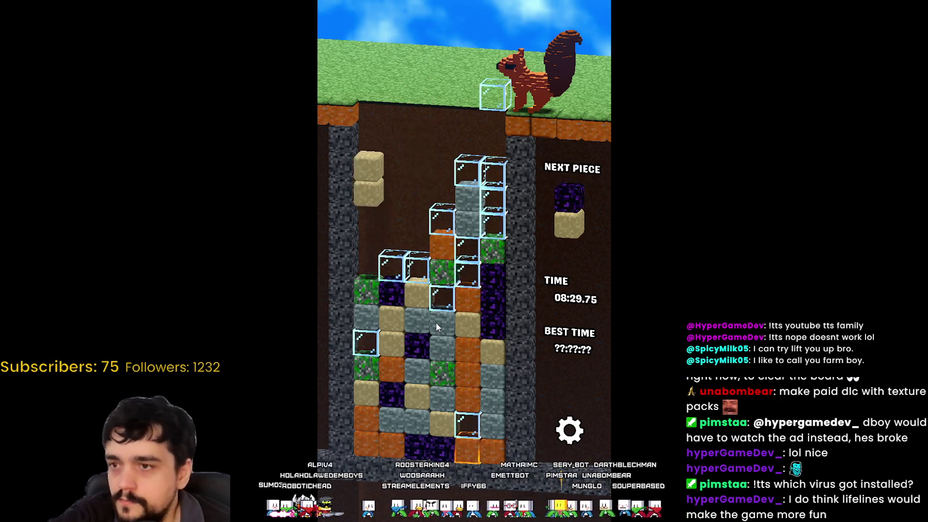
key(Down)
key(Down)
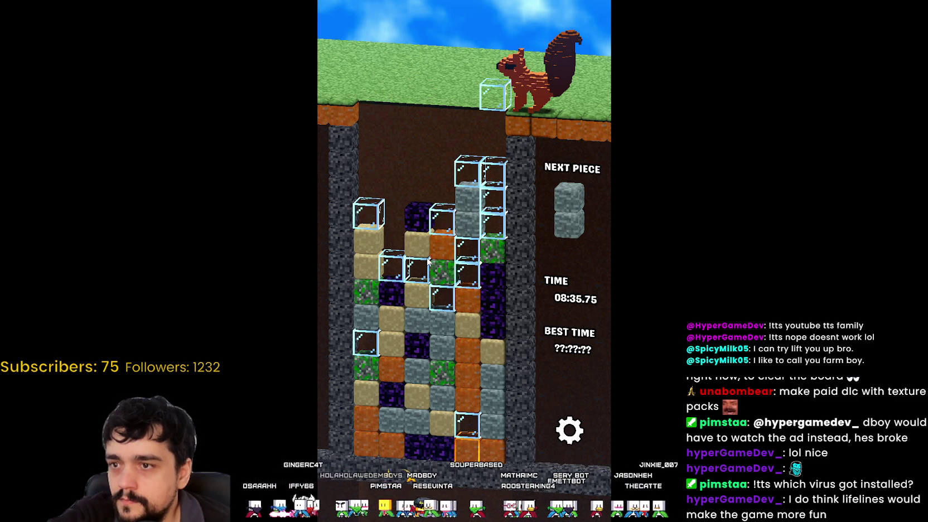
- Stack glass on the left column and turn the green-and-tan piece horizontal
key(Left)
key(Left)
key(Left)
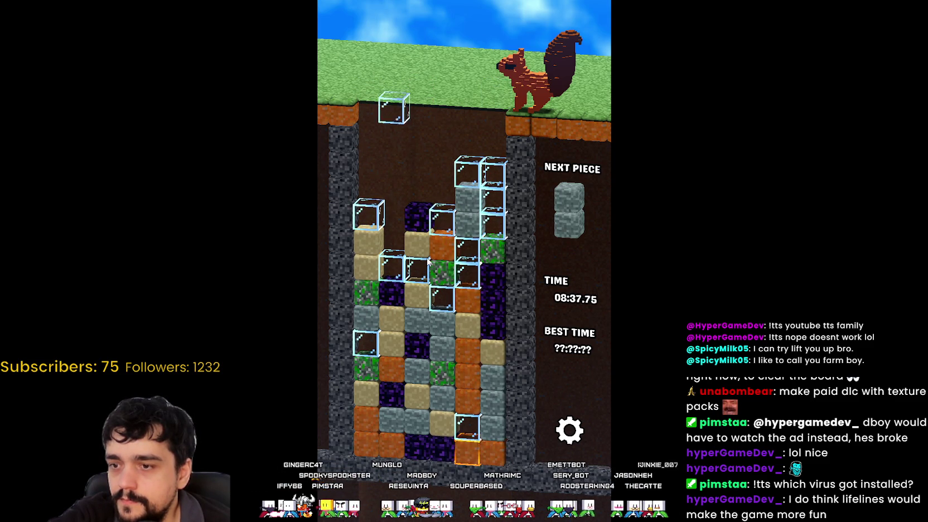
key(Down)
key(Right)
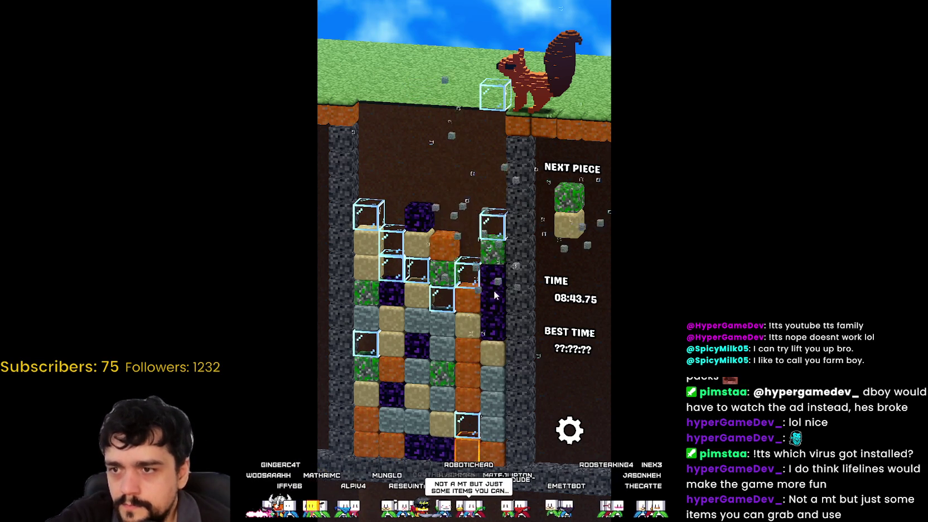
key(Left)
key(Left)
key(Left)
key(Right)
key(Right)
key(Up)
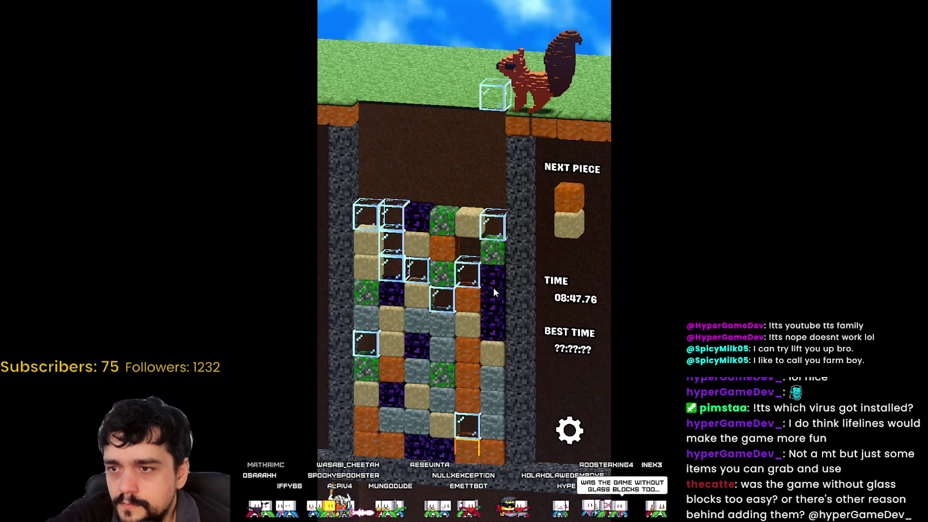
- Place the final pieces until the stack tops out in Game Over at about 09:03
key(Left)
key(Left)
key(Left)
key(Down)
key(Right)
key(Right)
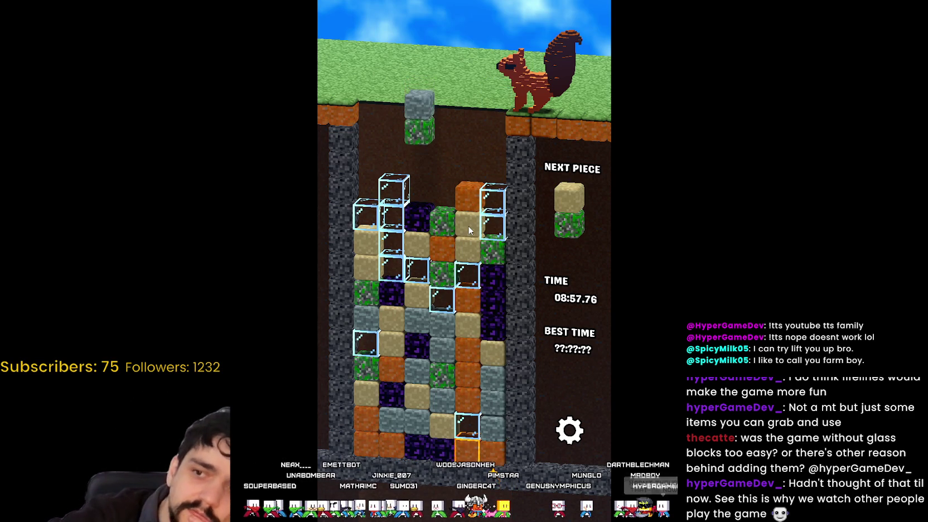
key(Right)
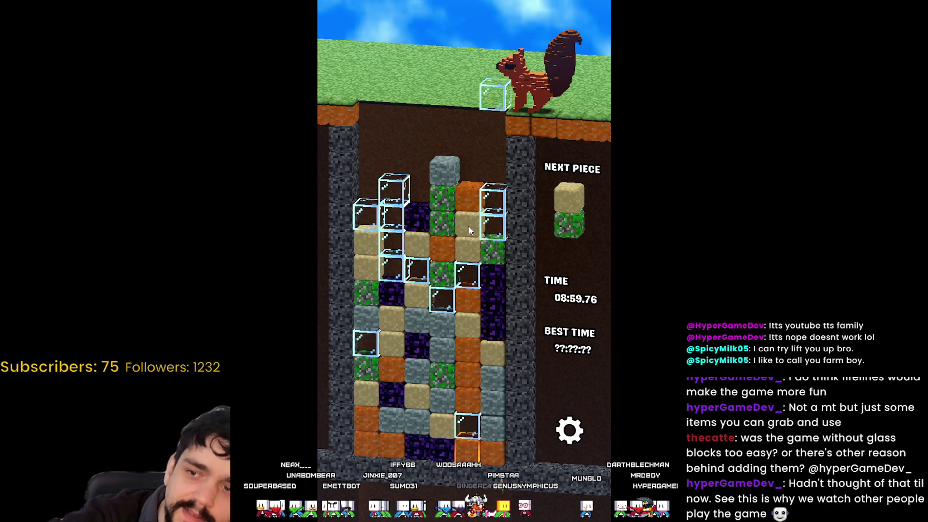
key(Left)
key(Left)
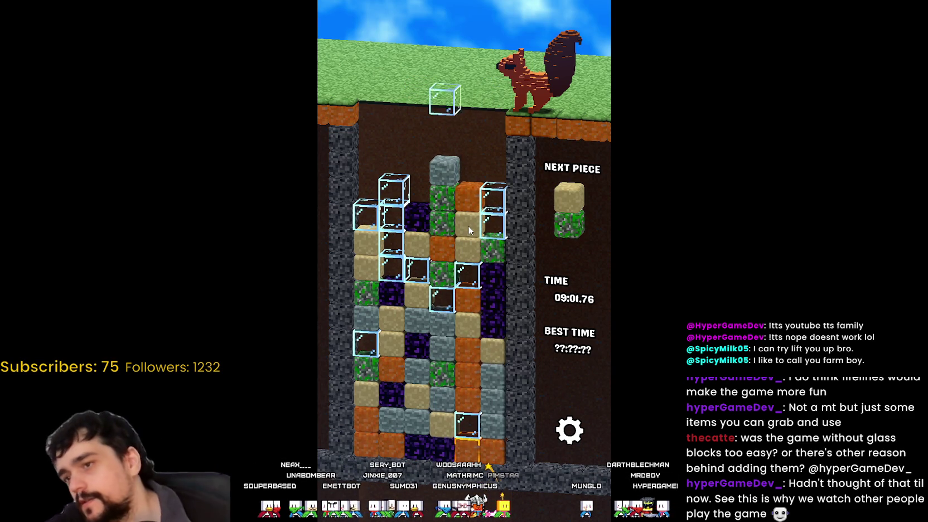
key(Right)
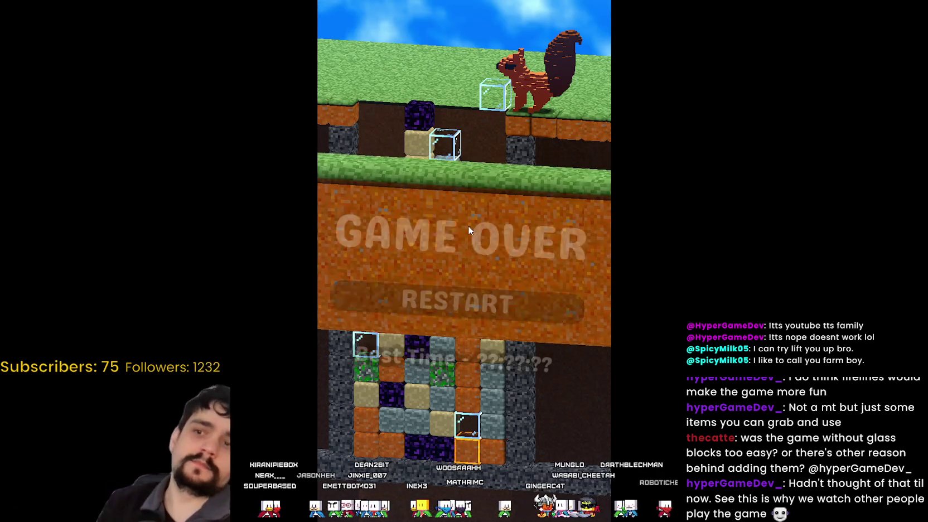
- Exit the game's fullscreen with Esc and scroll the Blocky Dig And Match page back up
key(Escape)
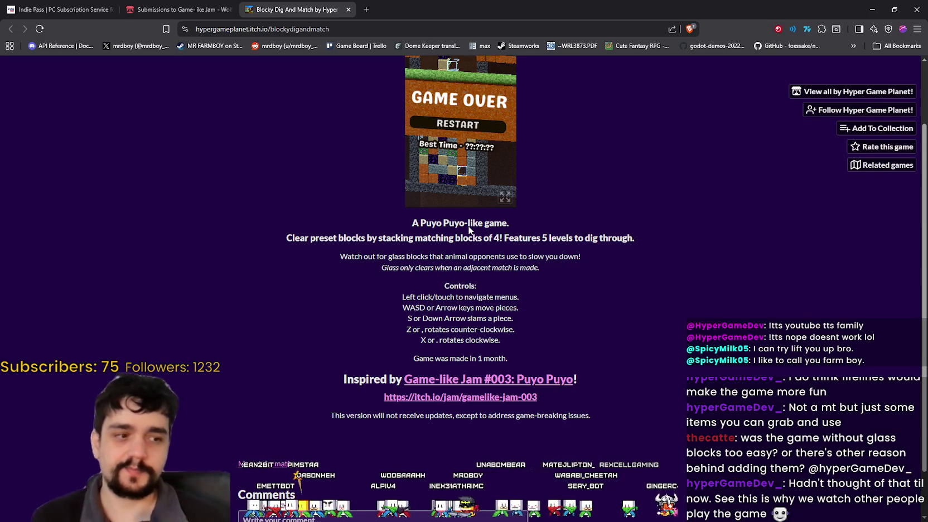
scroll(552, 251, down, 1)
scroll(568, 251, up, 1)
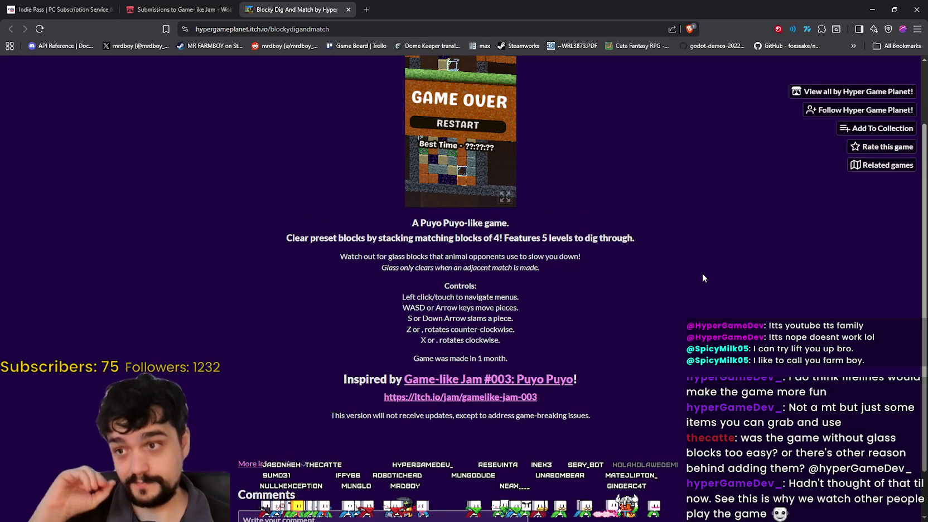
scroll(703, 277, up, 2)
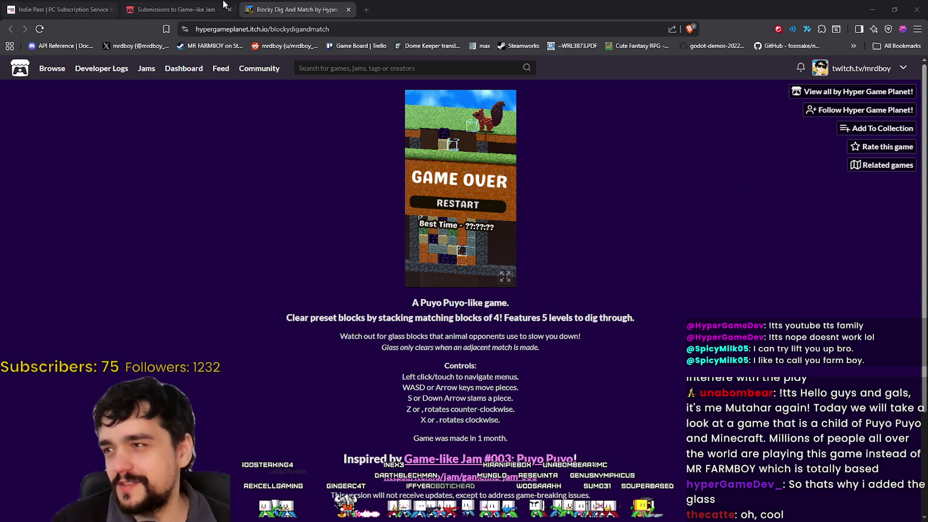
- Switch to the Indie Pass tab and scroll down its homepage to the FAQ
click(93, 13)
scroll(501, 396, down, 4)
scroll(408, 356, down, 3)
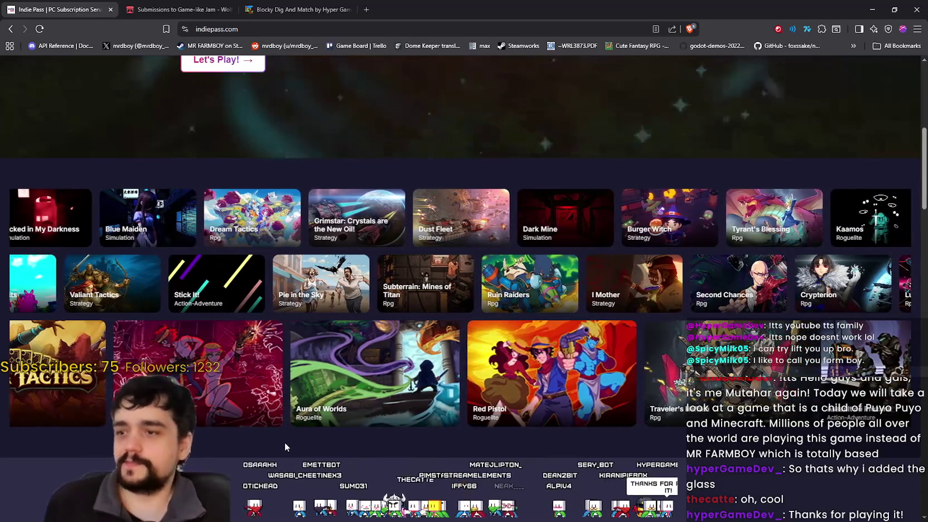
scroll(305, 297, down, 1)
scroll(305, 298, down, 7)
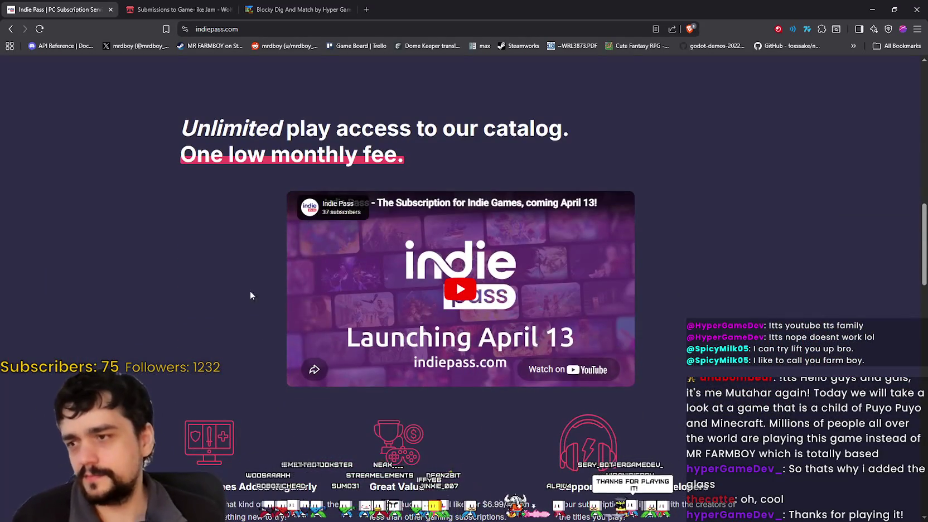
scroll(250, 312, down, 3)
scroll(538, 407, down, 5)
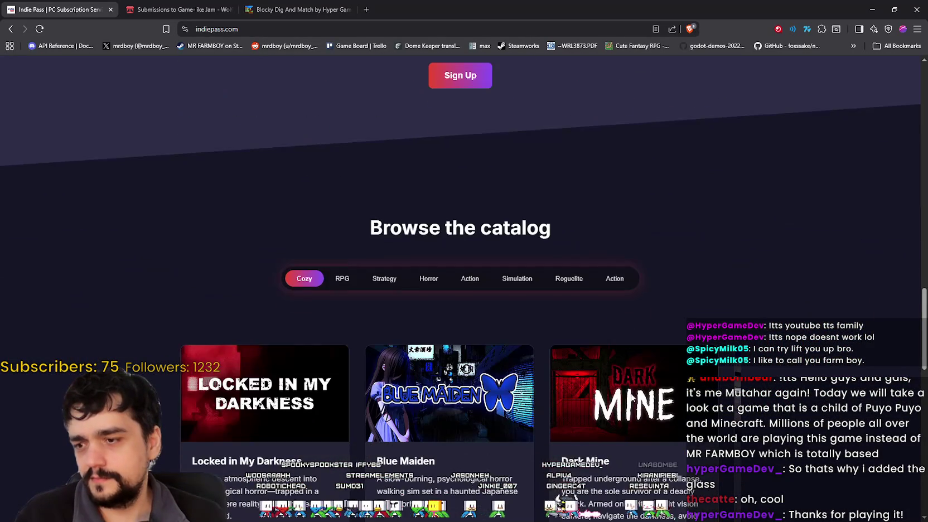
scroll(766, 366, down, 12)
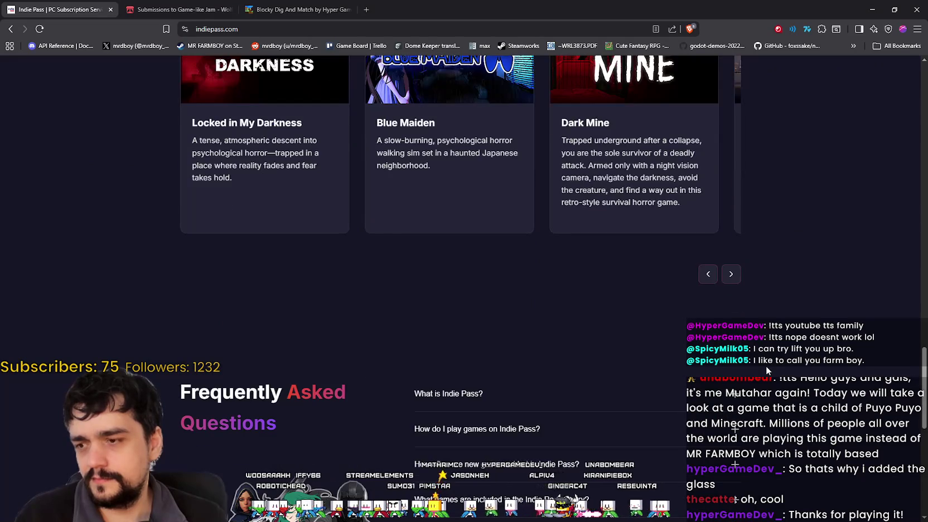
scroll(765, 366, down, 2)
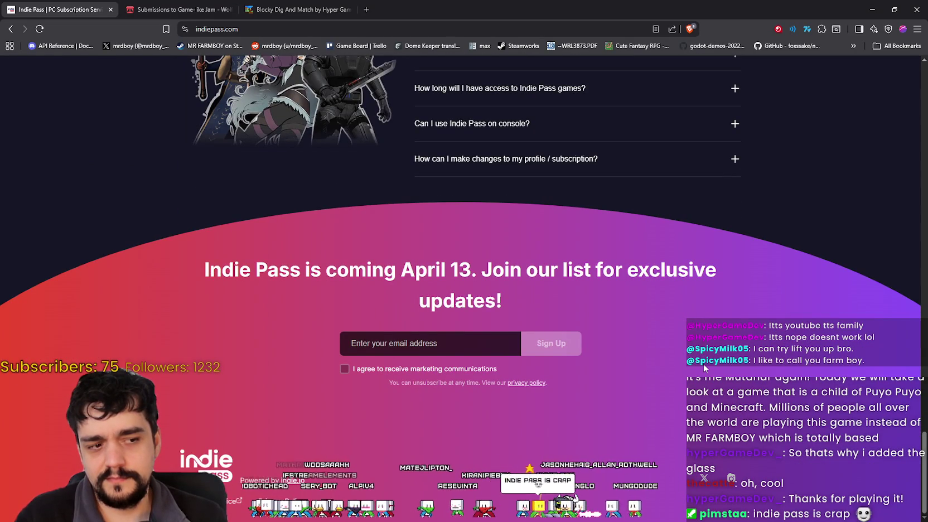
scroll(703, 364, up, 4)
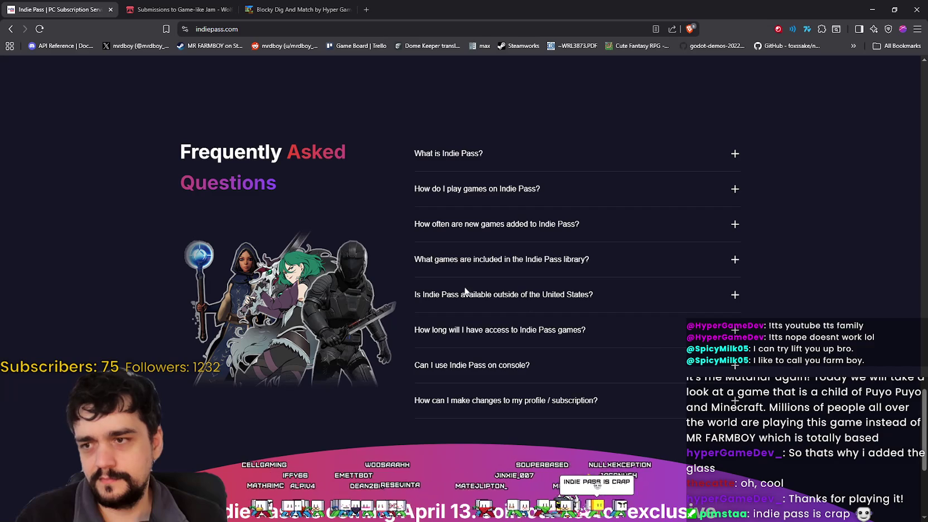
- Expand the FAQs on how to play, how often games are added, and which games are included
click(502, 192)
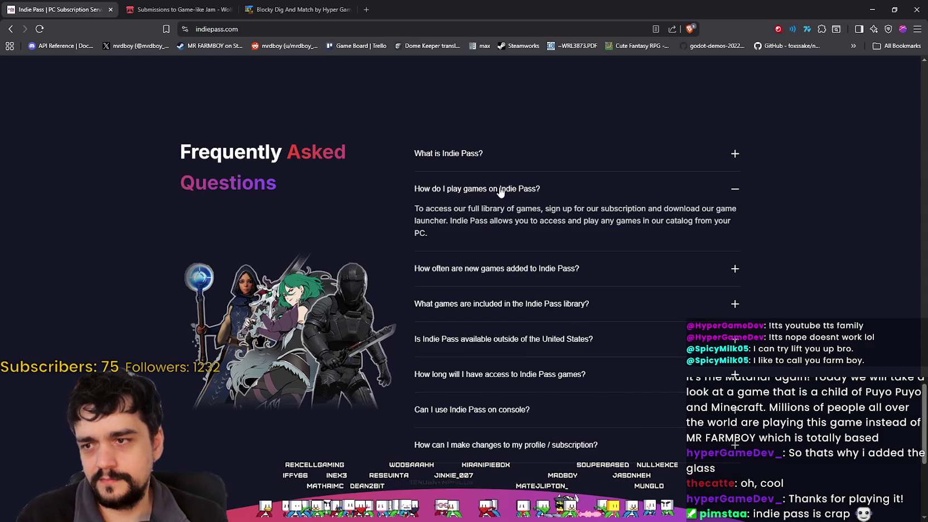
drag(497, 204, 766, 227)
click(806, 345)
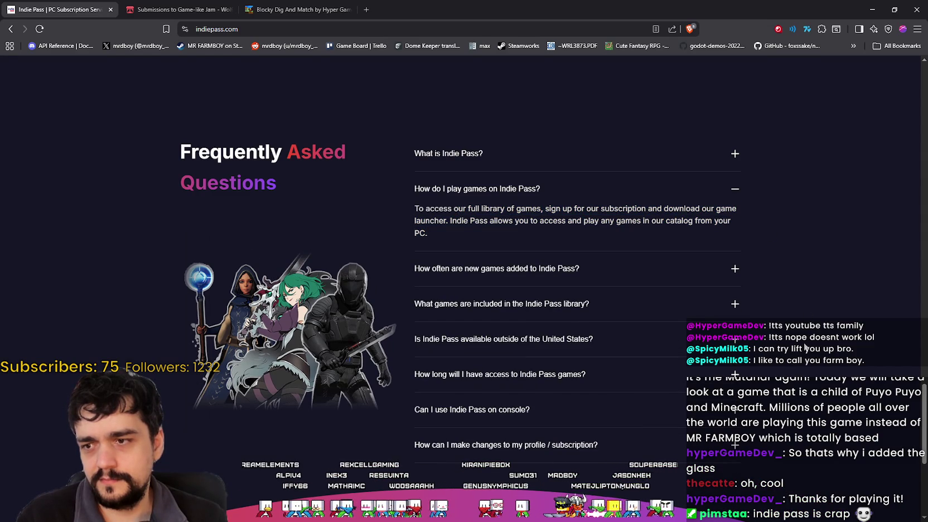
click(693, 271)
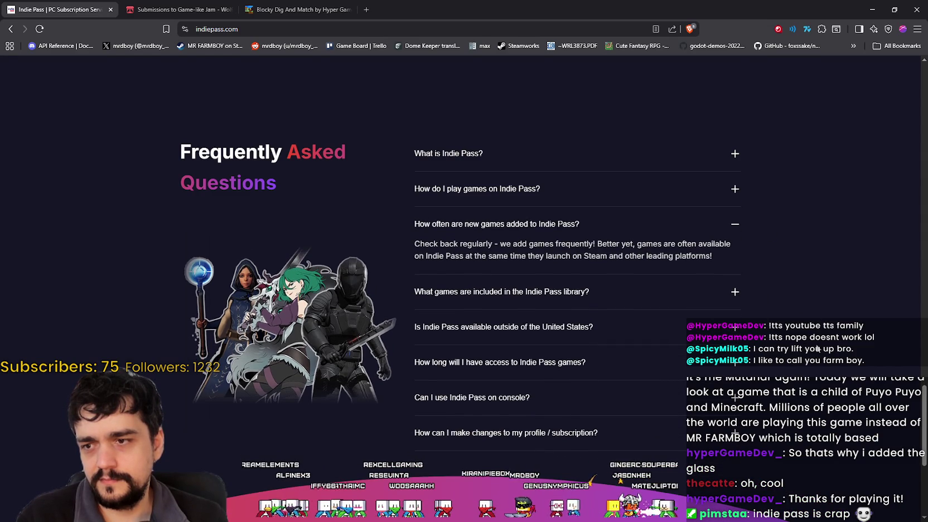
scroll(814, 352, up, 1)
scroll(813, 352, down, 4)
scroll(808, 346, up, 2)
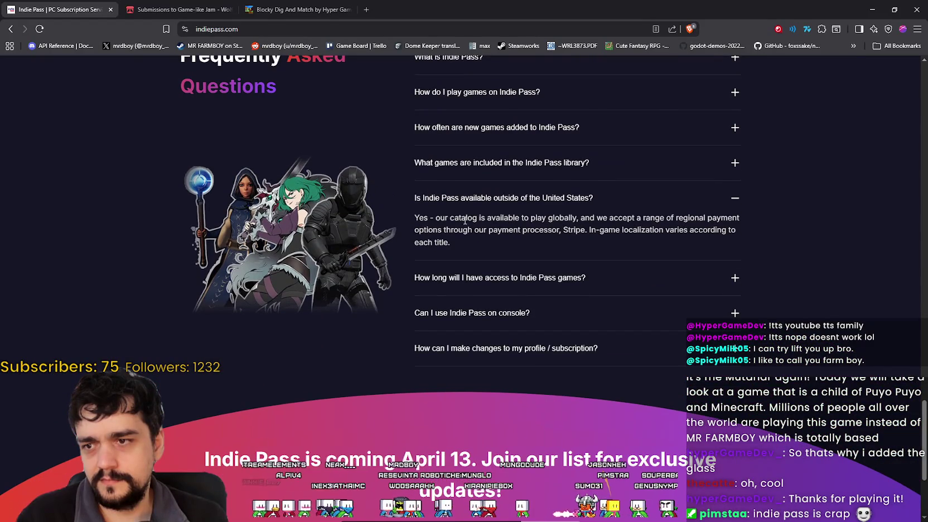
click(536, 169)
- Follow the Let's Play link to the newsletter, then jump to the Browse the catalog section
scroll(771, 349, up, 10)
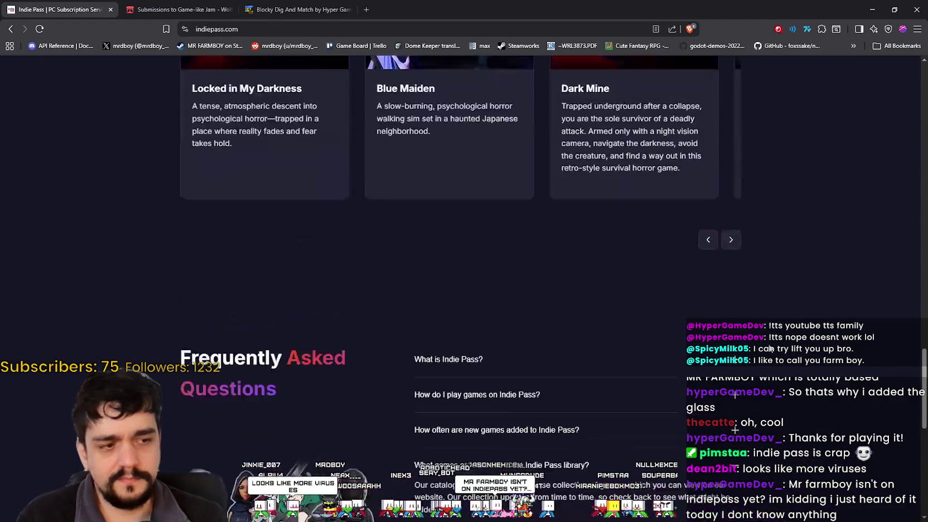
scroll(770, 348, up, 15)
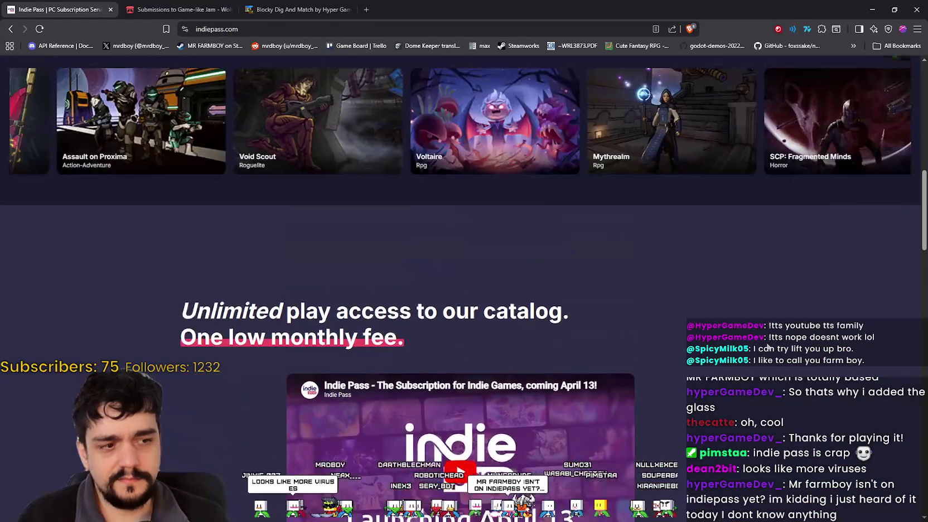
scroll(761, 341, up, 10)
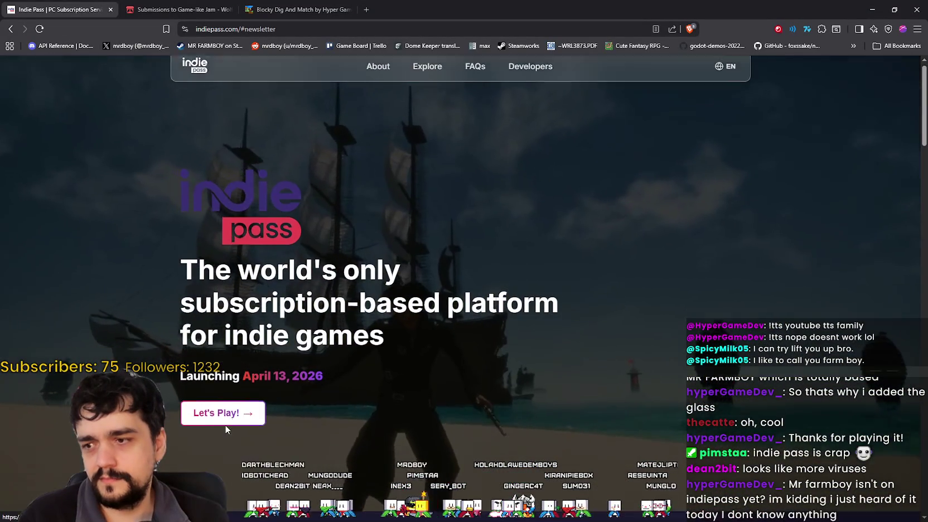
click(223, 423)
scroll(237, 318, up, 10)
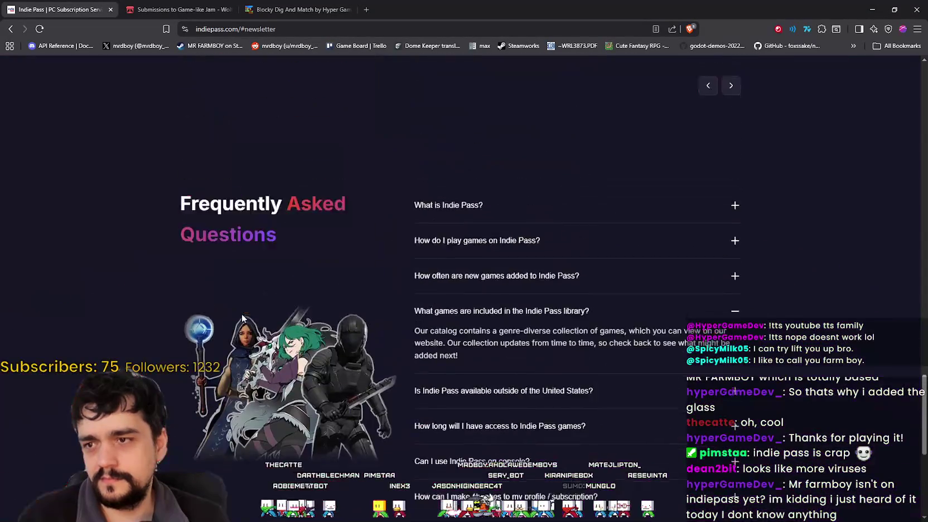
scroll(238, 308, up, 15)
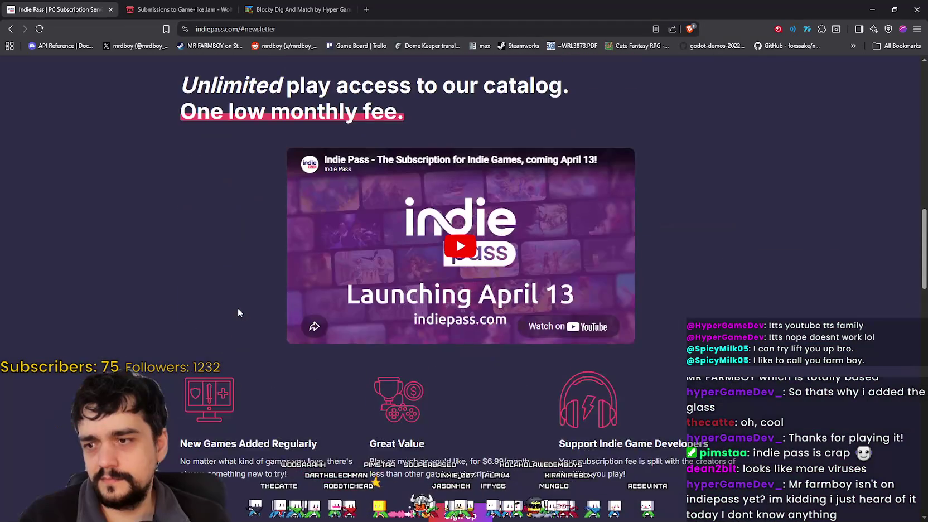
scroll(236, 310, up, 15)
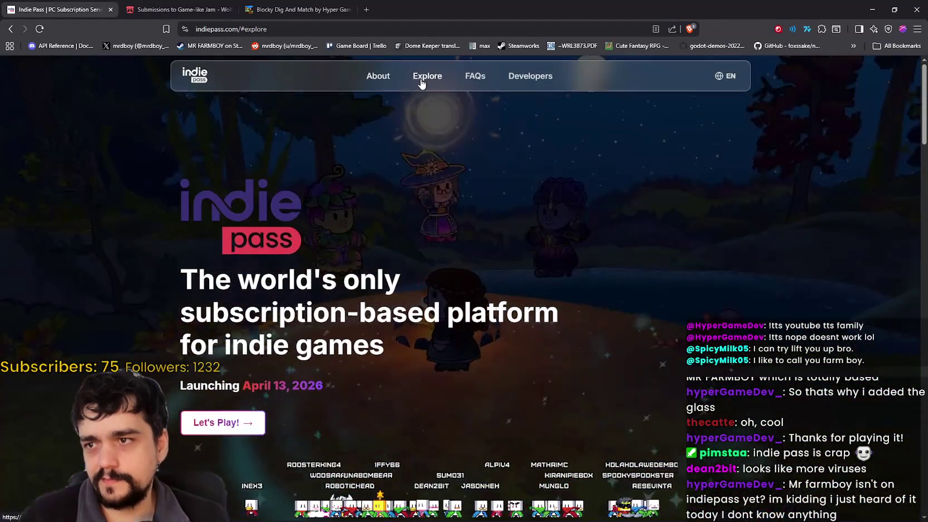
click(420, 78)
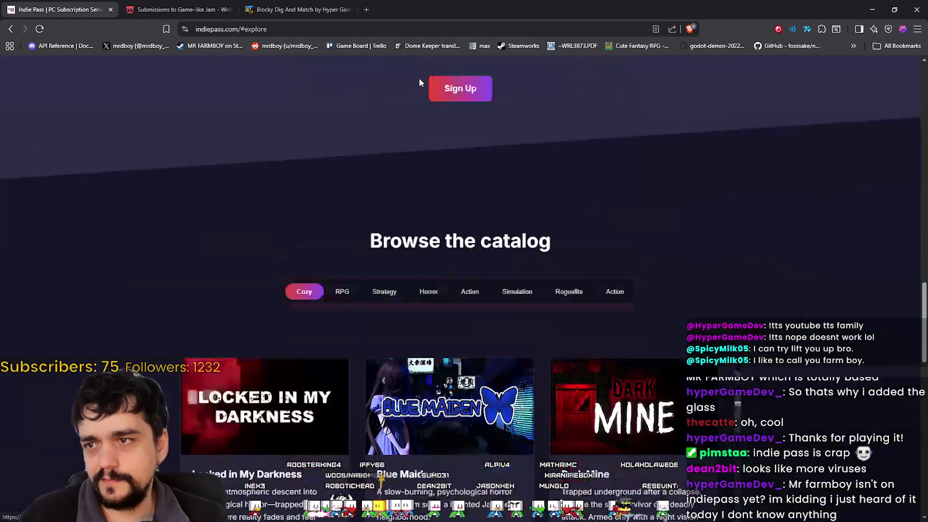
- Flip between the RPG, Cozy and Strategy catalog tabs, ending on RPG games
click(342, 169)
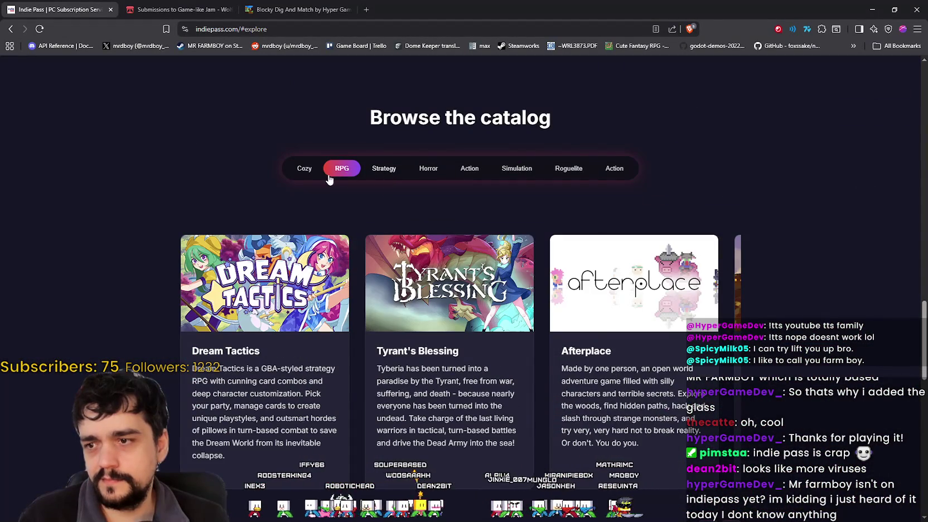
click(316, 177)
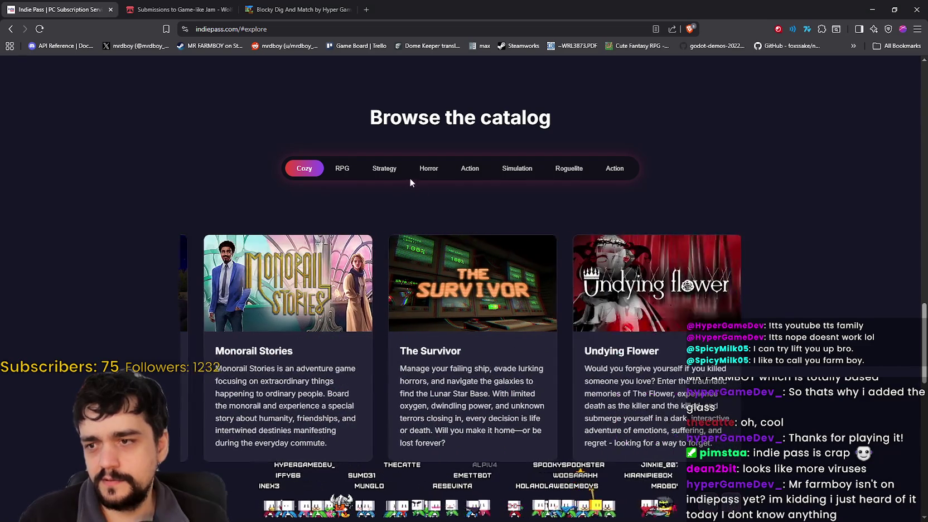
click(376, 172)
click(342, 169)
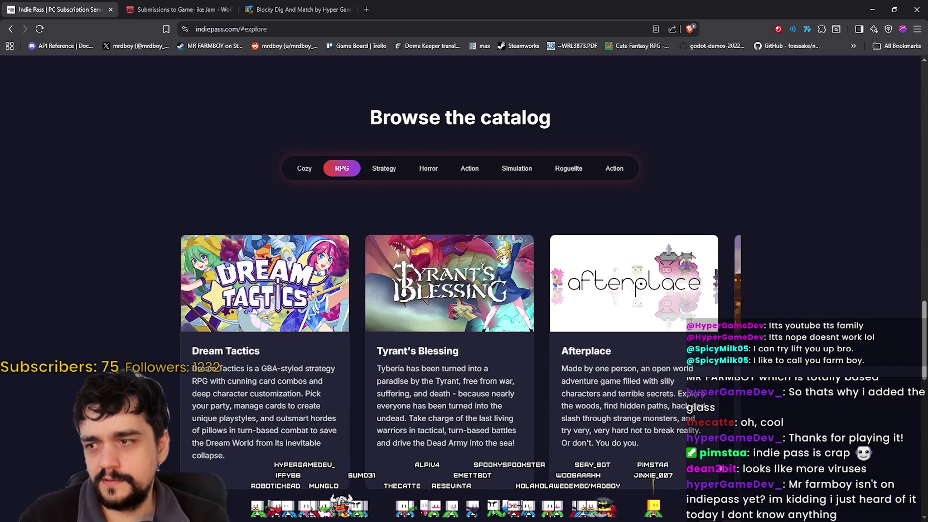
- Page through the RPG carousel past Godstrike to Voltaire, Mythrealm and Terracotta
scroll(723, 462, down, 1)
click(728, 481)
click(728, 481)
click(729, 481)
click(729, 483)
click(730, 483)
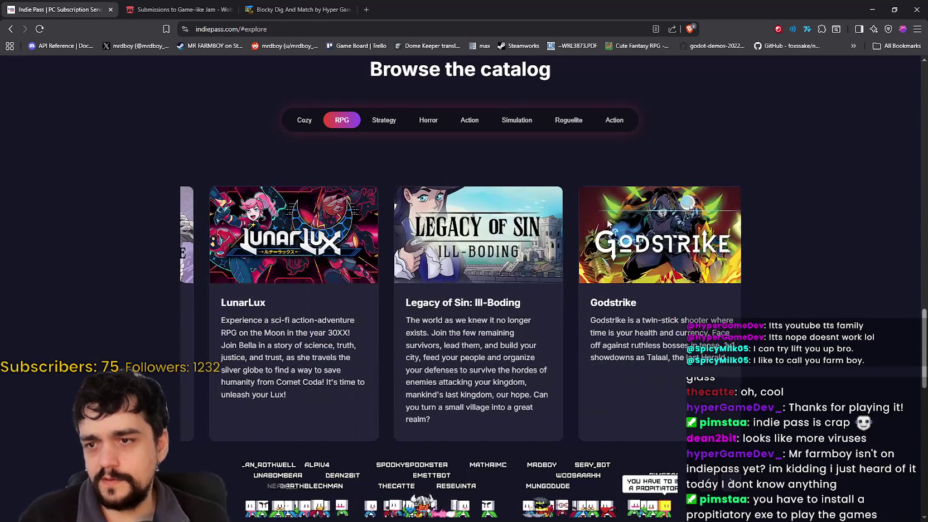
click(730, 481)
click(731, 482)
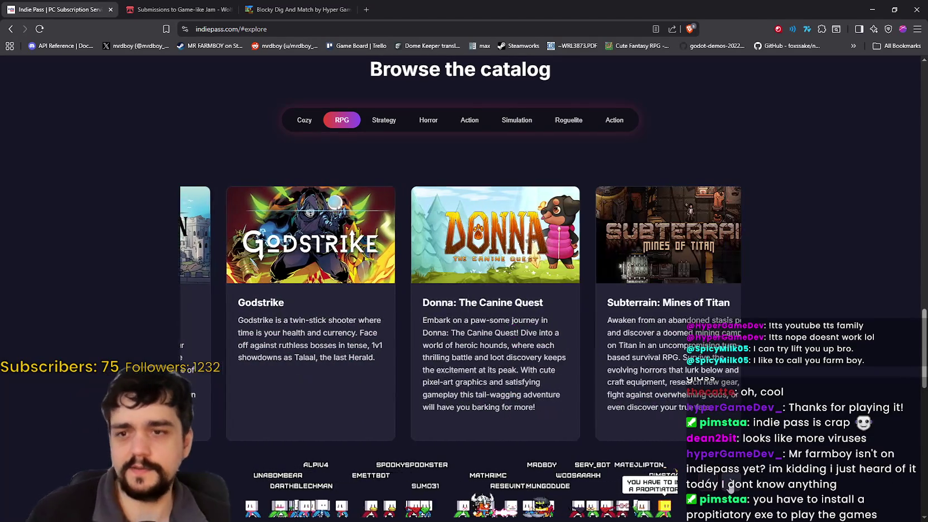
click(730, 483)
click(730, 483)
click(730, 483)
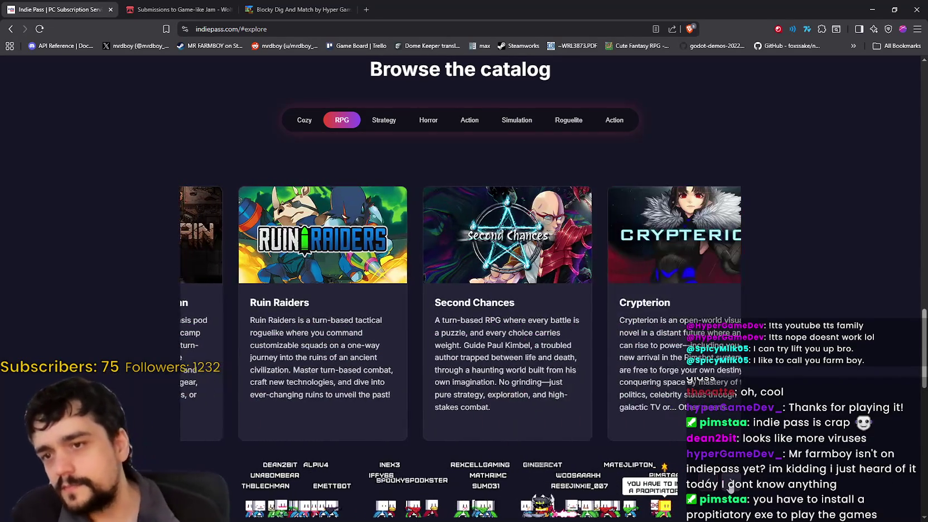
click(730, 483)
click(731, 482)
click(730, 483)
click(730, 483)
click(730, 483)
click(730, 483)
click(731, 483)
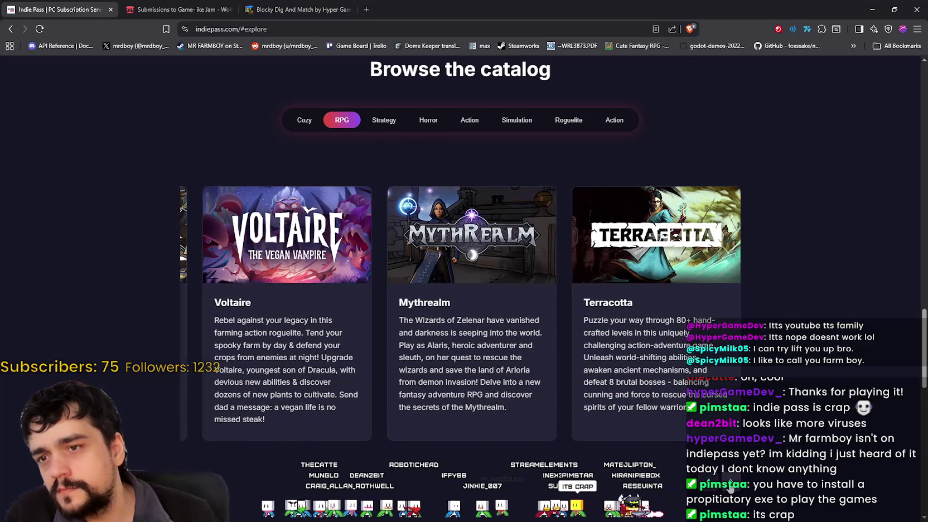
- Browse the Strategy games carousel through to World Turtles and Kaya's Prophecy
click(384, 122)
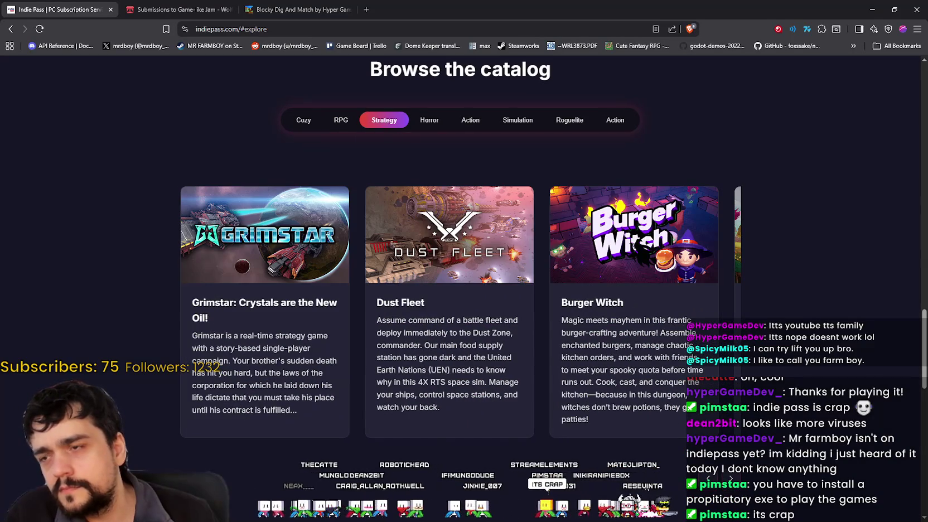
click(728, 479)
click(728, 479)
click(727, 478)
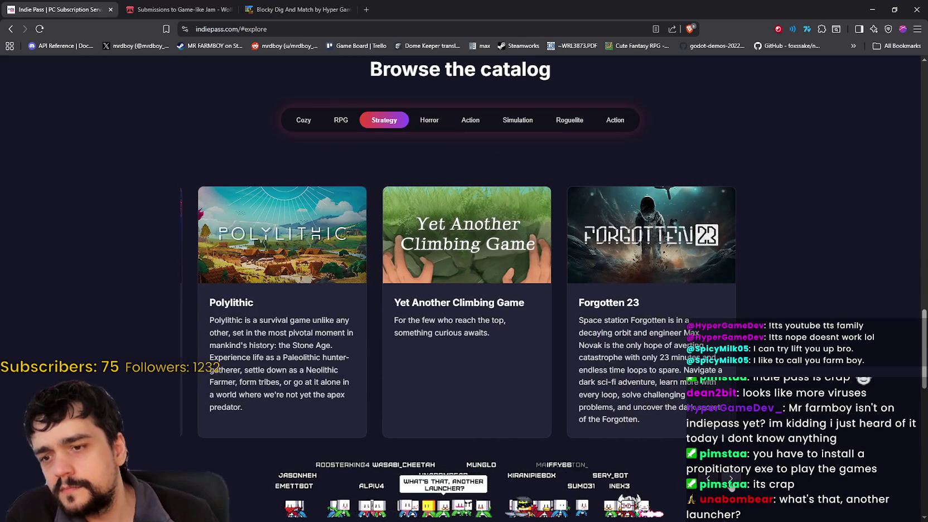
click(730, 478)
click(730, 478)
click(731, 479)
click(730, 478)
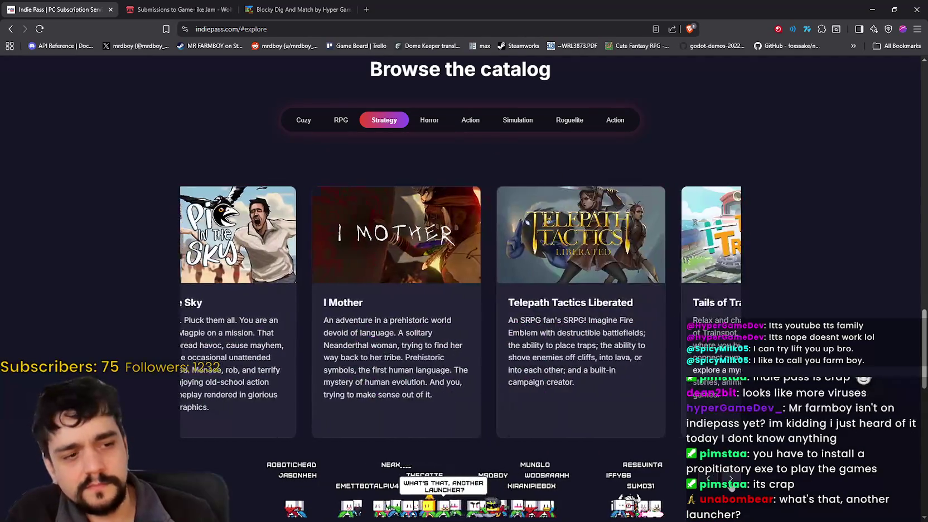
click(730, 478)
click(731, 478)
click(730, 479)
click(730, 478)
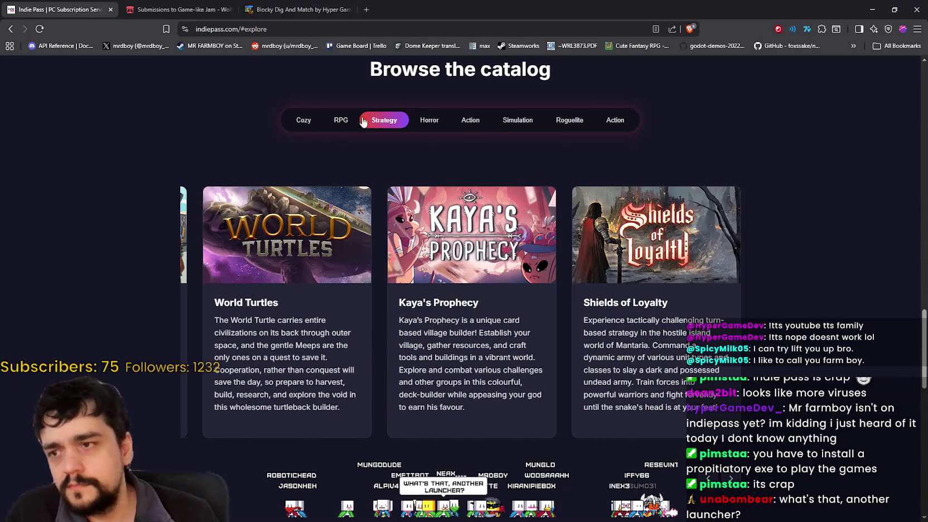
- Browse the Horror games carousel on to Void Scout, Air Hares and City of Beats
click(429, 126)
click(730, 478)
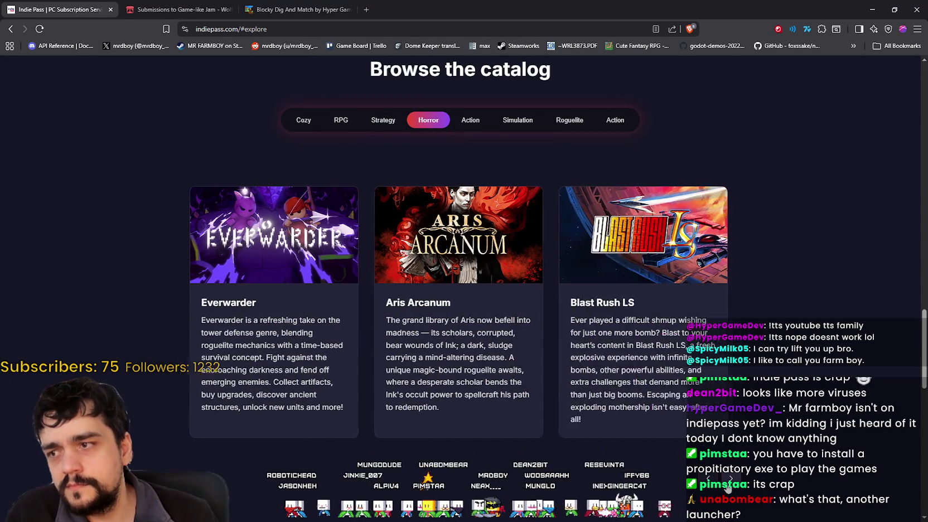
click(731, 478)
click(730, 478)
click(730, 479)
click(730, 478)
click(729, 481)
click(729, 481)
click(729, 480)
click(729, 481)
click(730, 481)
click(729, 480)
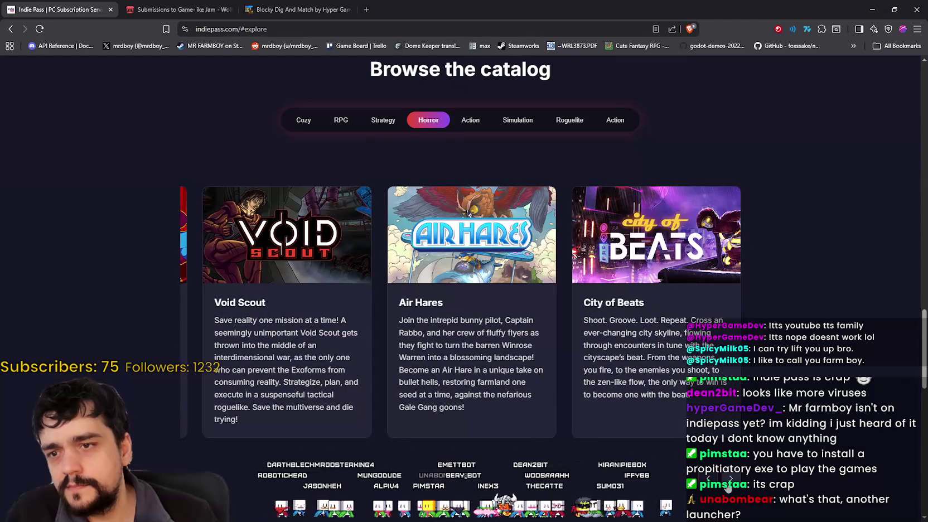
- Glance at the Roguelite, Action and Cozy catalogs, then return to RPG games
click(730, 478)
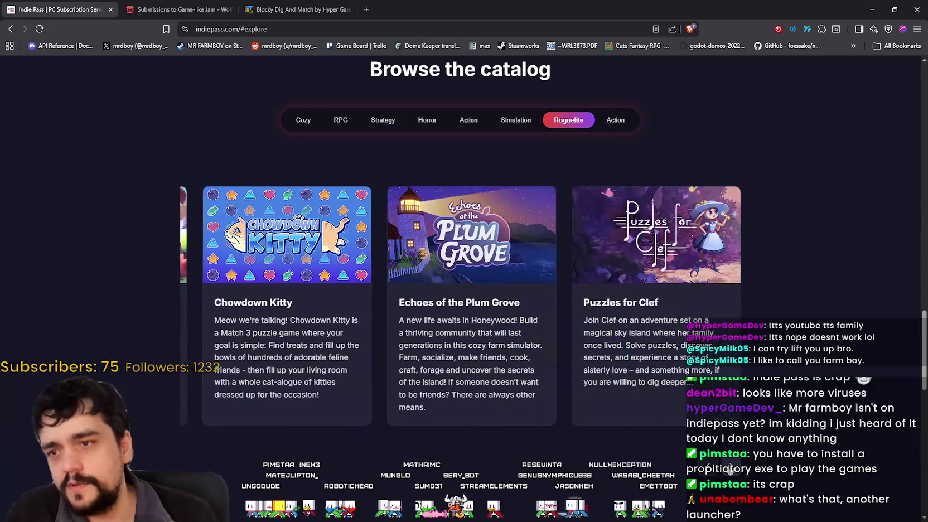
click(608, 121)
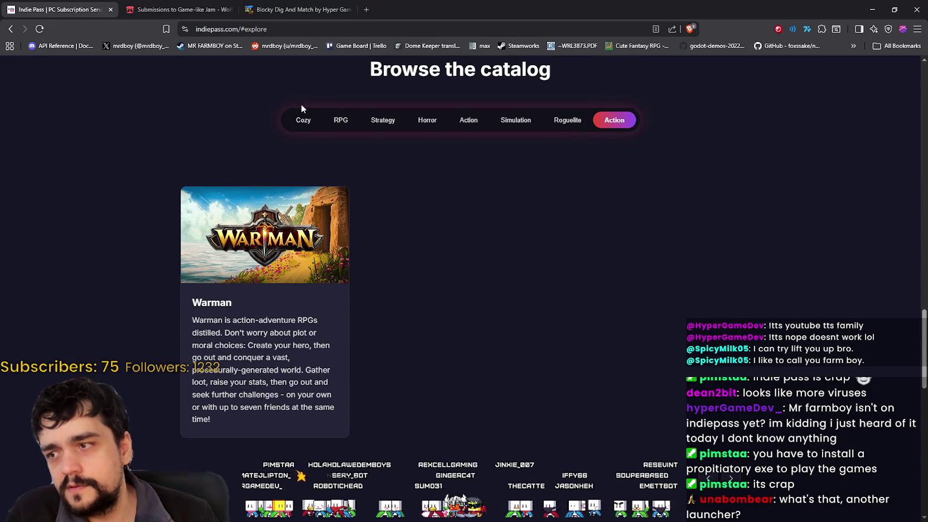
click(303, 118)
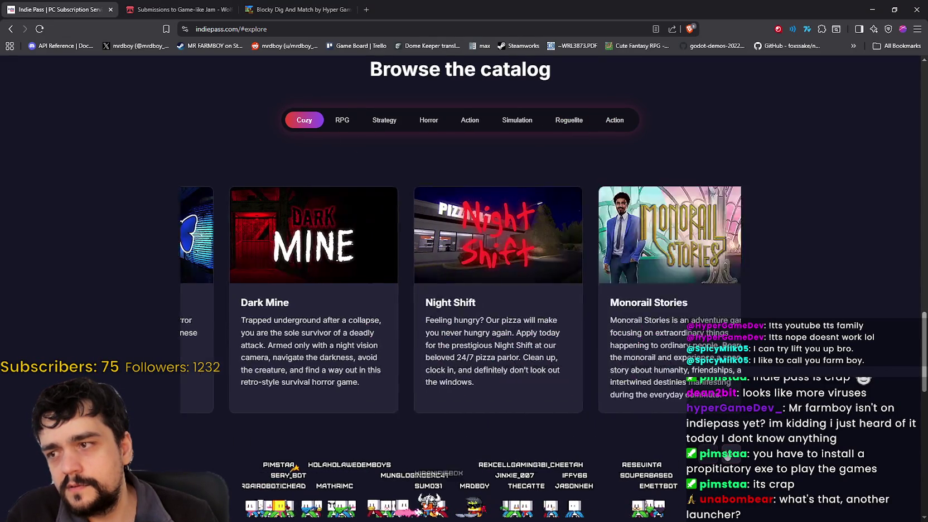
click(343, 127)
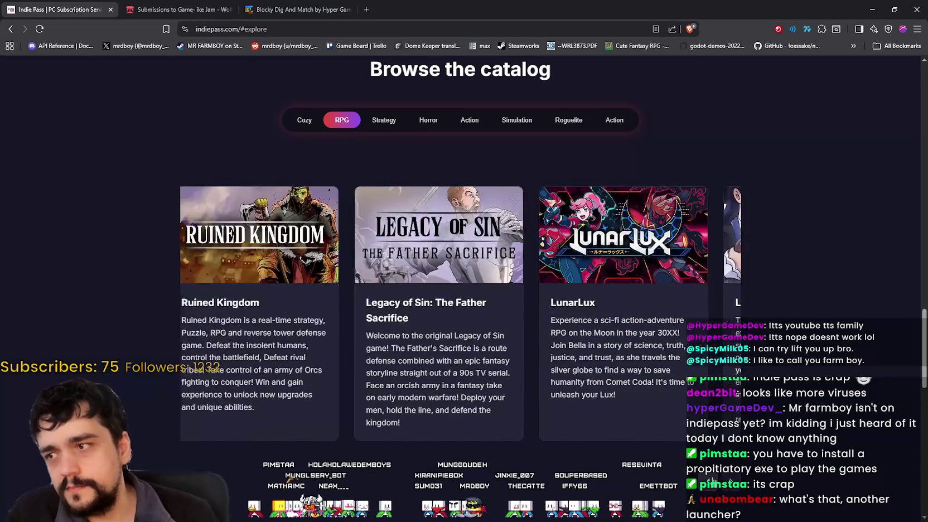
- Copy the Godstrike title from the RPG games list and switch to the Steam window
drag(291, 333, 357, 371)
click(327, 381)
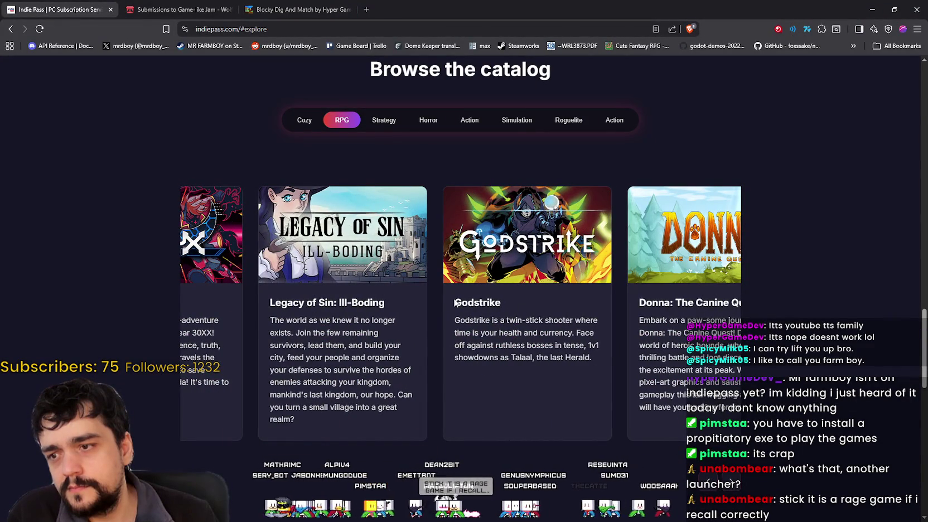
click(504, 315)
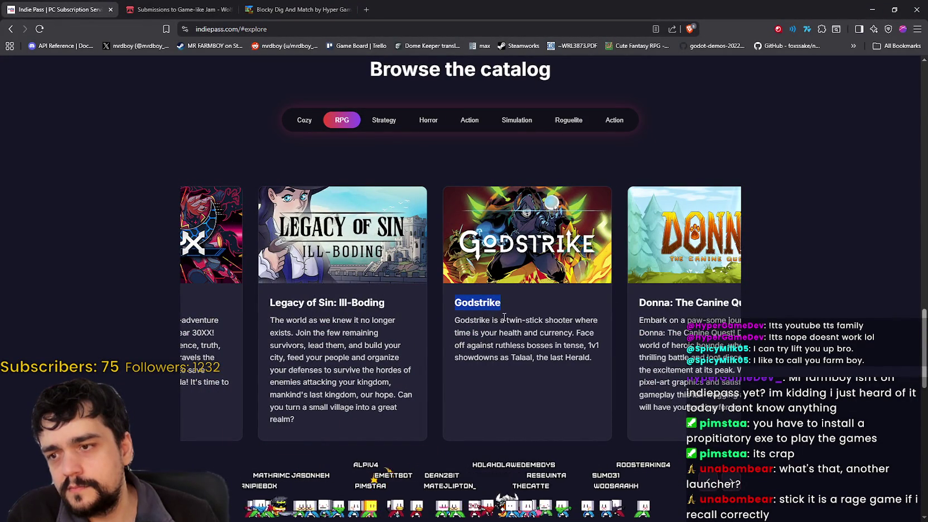
key(alt+Tab)
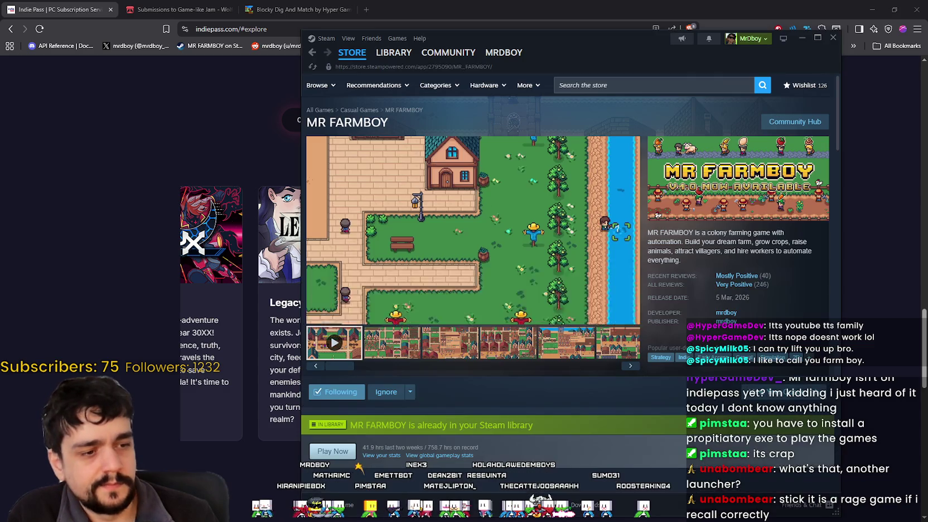
- Search the Steam store for the pasted Godstrike title and open its store page
click(699, 86)
text(Godstrike)
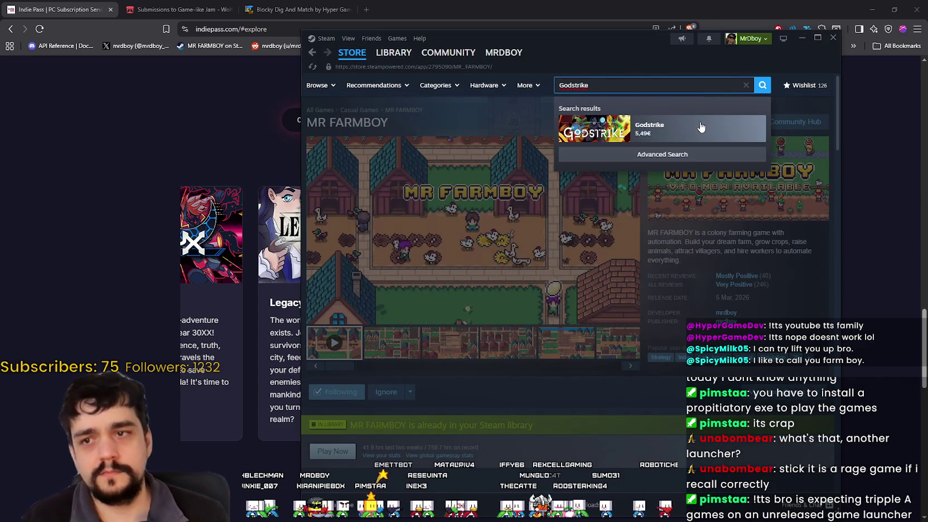
click(696, 129)
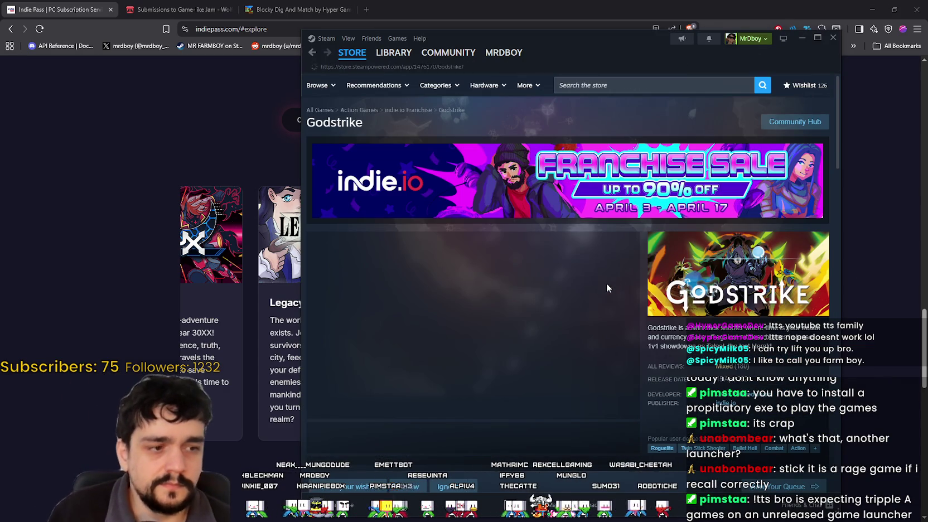
- Enlarge the Godstrike screenshots and step through them to image 9 of 12
scroll(479, 357, down, 2)
click(404, 347)
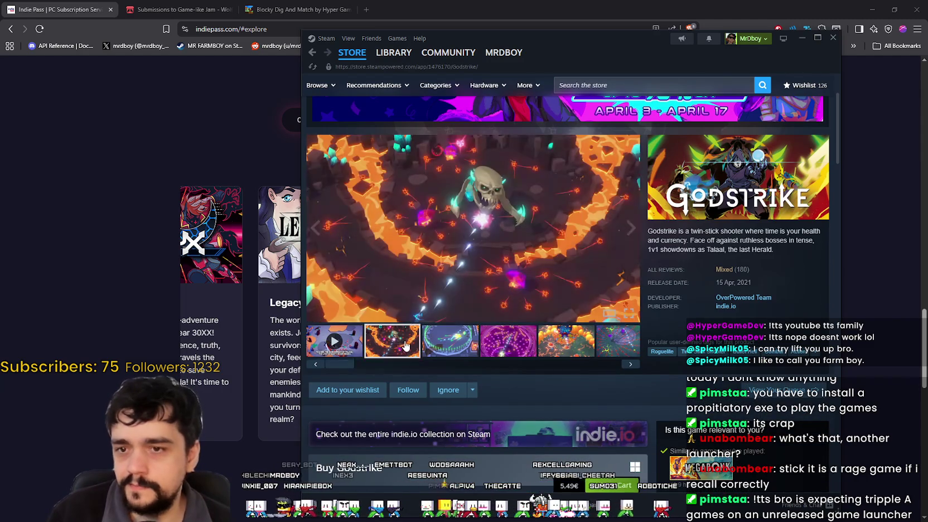
scroll(440, 343, up, 2)
click(557, 323)
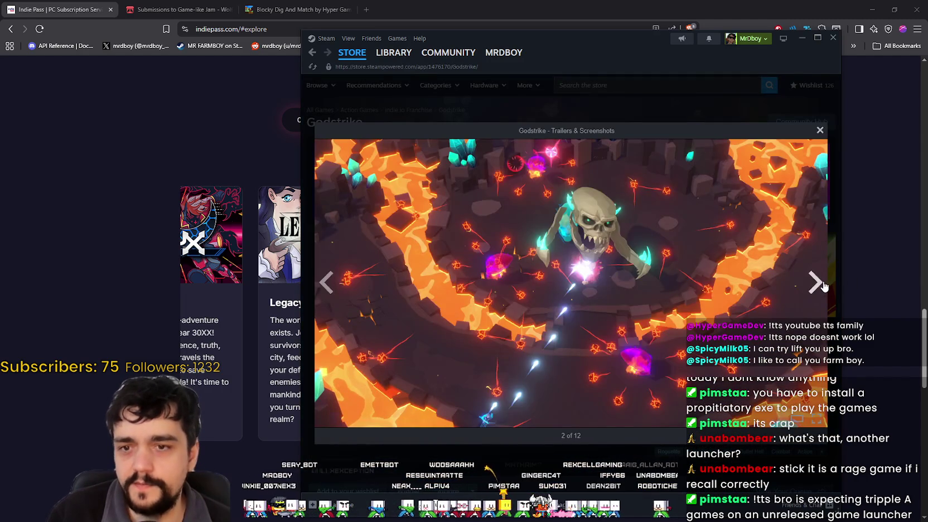
click(822, 285)
click(823, 286)
click(823, 285)
click(823, 286)
click(822, 285)
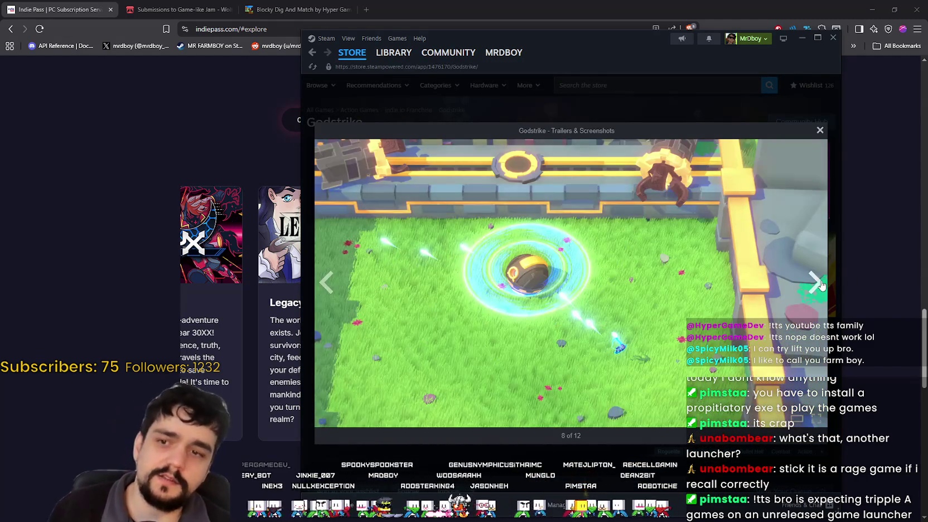
click(820, 284)
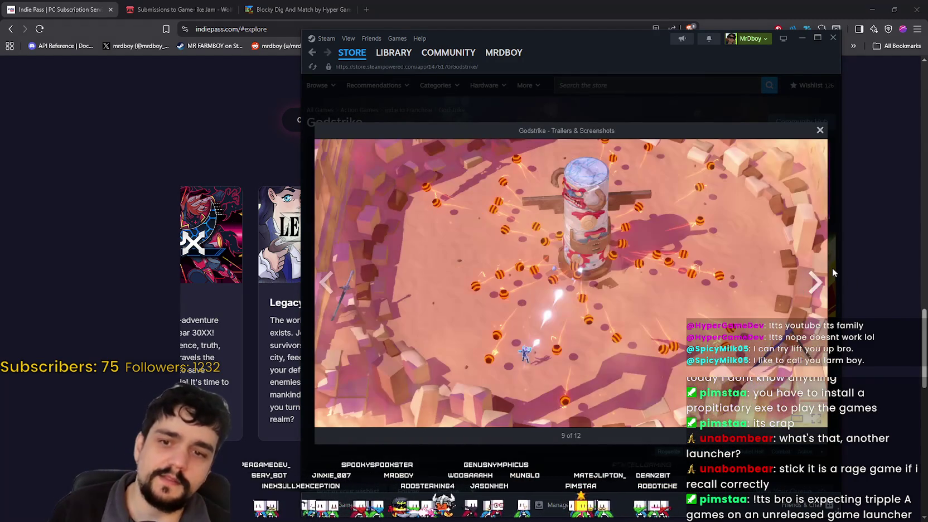
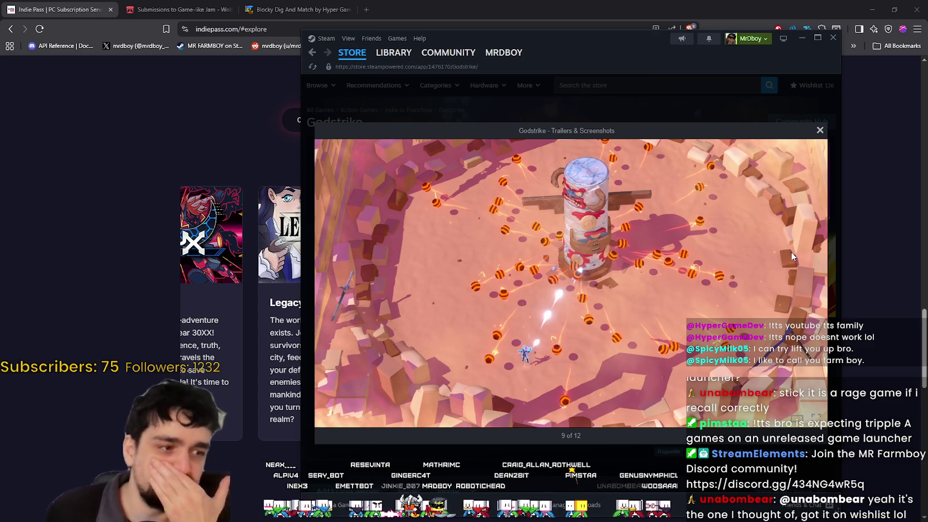
- Step through the Godstrike screenshots in the enlarged viewer to the last one, then close it
click(815, 283)
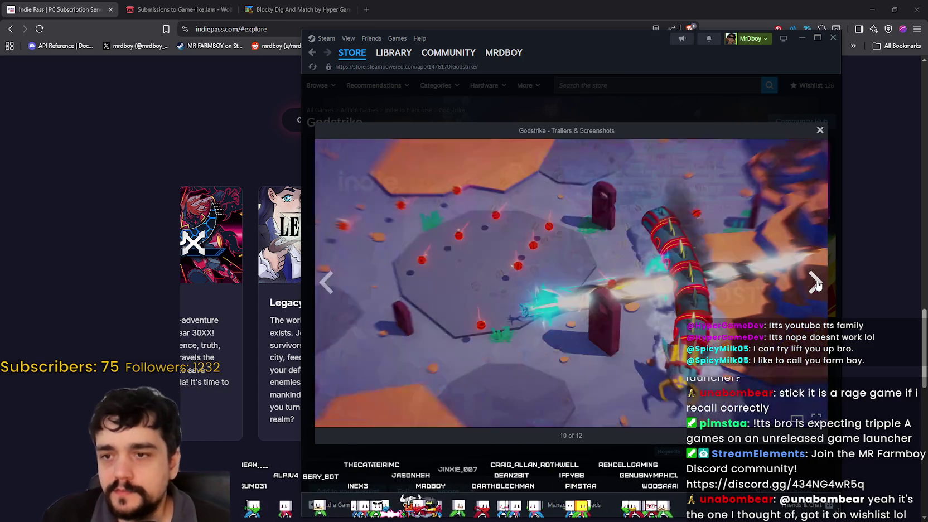
click(815, 283)
click(814, 283)
click(815, 282)
click(819, 130)
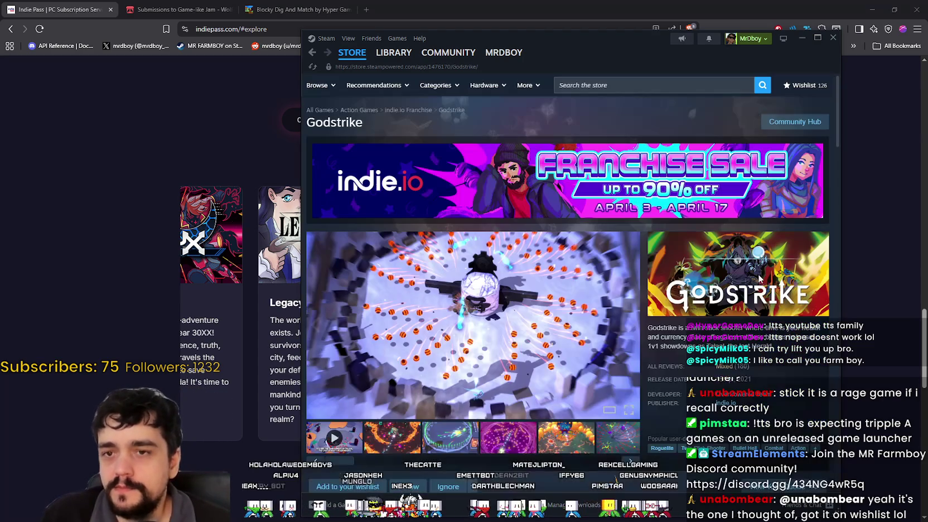
- View the blue, orange, purple, white and green-field gallery screenshots, then return to Indie Pass
click(465, 442)
scroll(434, 423, down, 2)
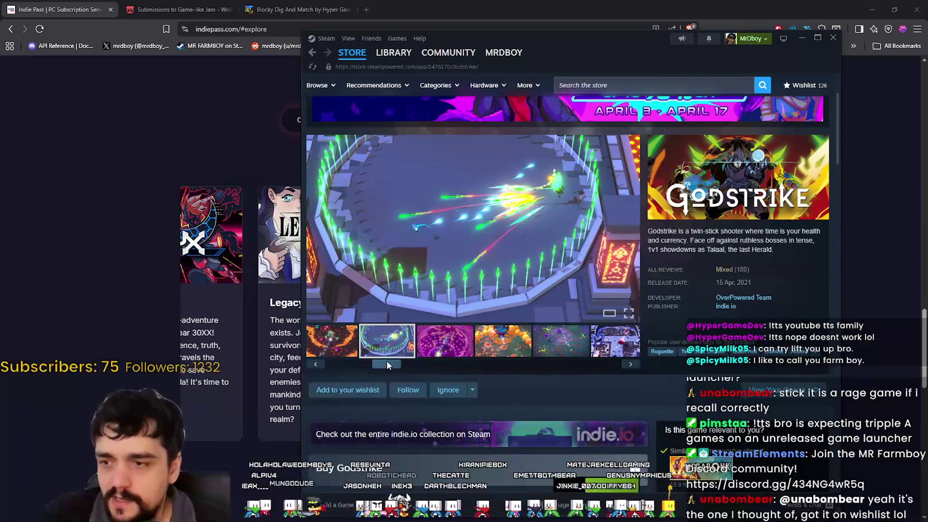
click(402, 347)
click(396, 346)
click(390, 347)
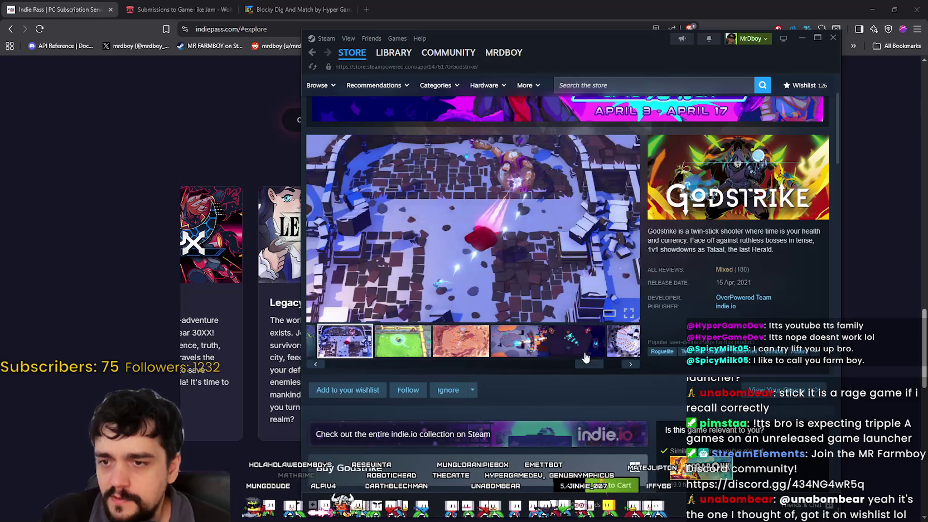
click(366, 351)
scroll(456, 351, down, 3)
scroll(455, 350, up, 3)
click(387, 337)
scroll(431, 251, down, 3)
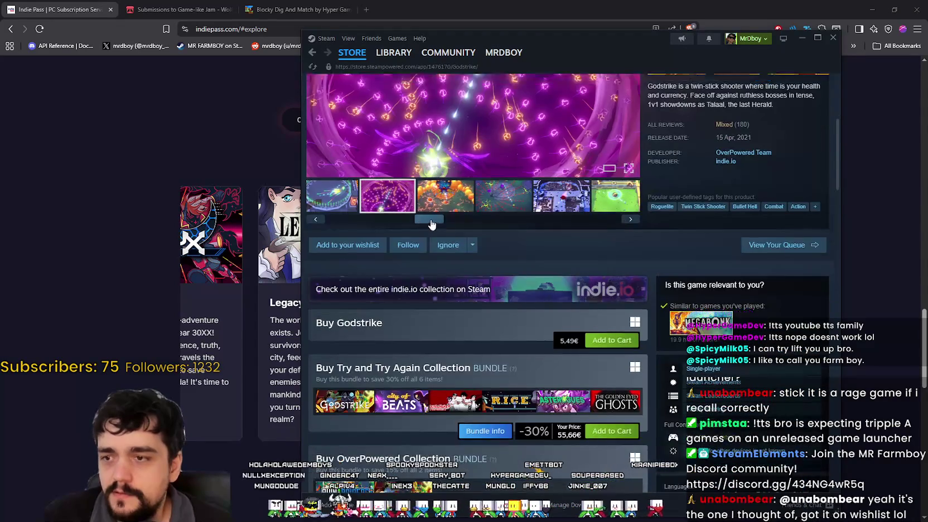
scroll(430, 223, up, 3)
click(229, 384)
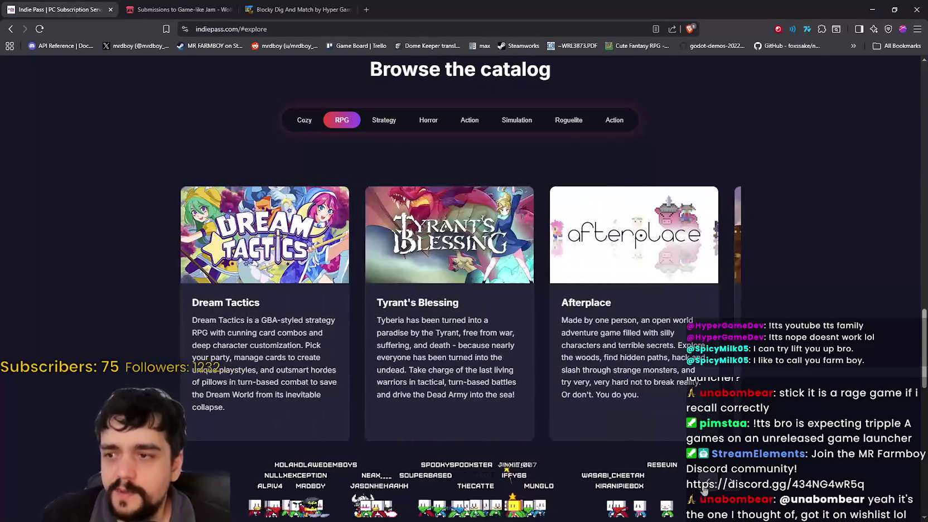
- Filter the Indie Pass catalog to Strategy games
scroll(481, 199, up, 3)
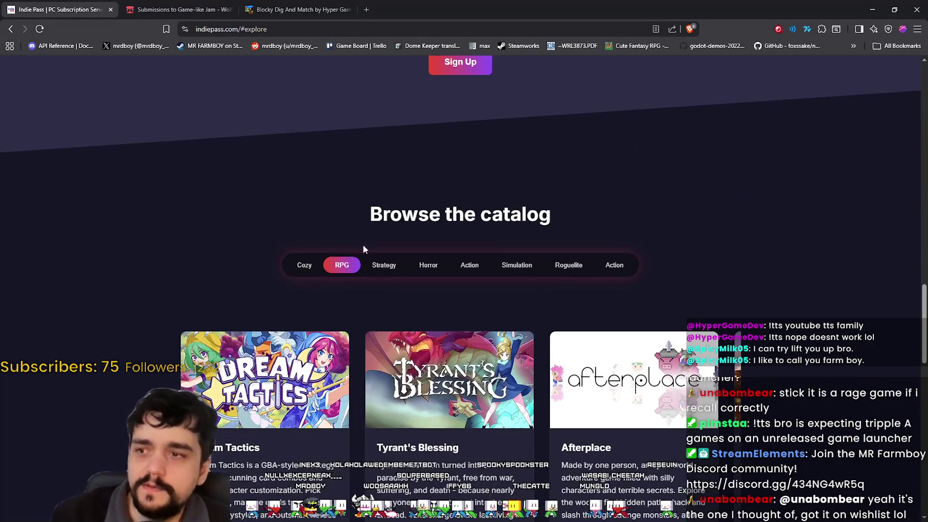
click(381, 271)
scroll(354, 260, down, 2)
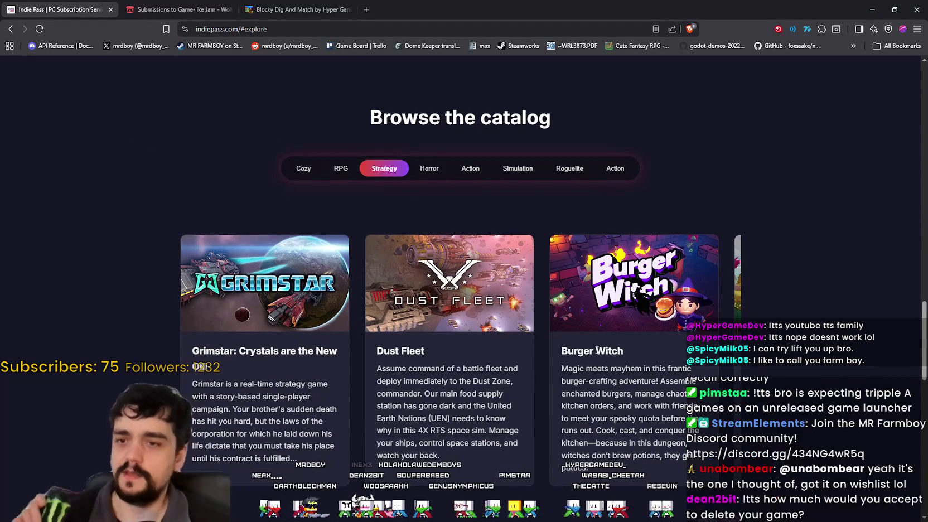
- Copy the Burger Witch title and switch back to the Steam store
triple_click(584, 349)
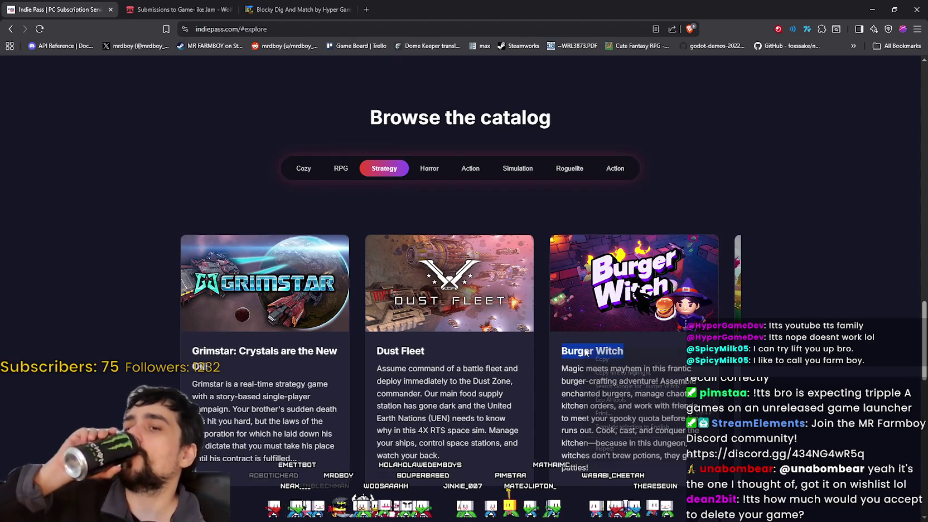
right_click(581, 349)
click(608, 369)
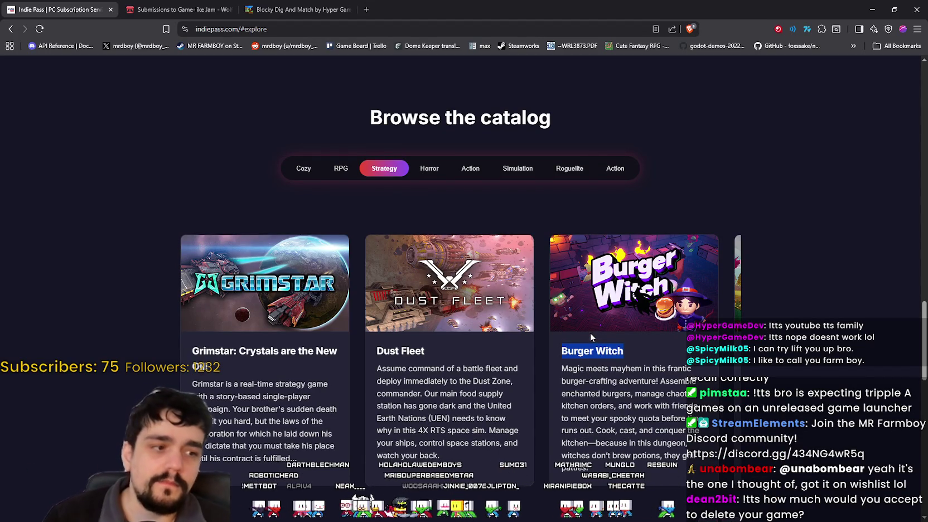
key(alt+Tab)
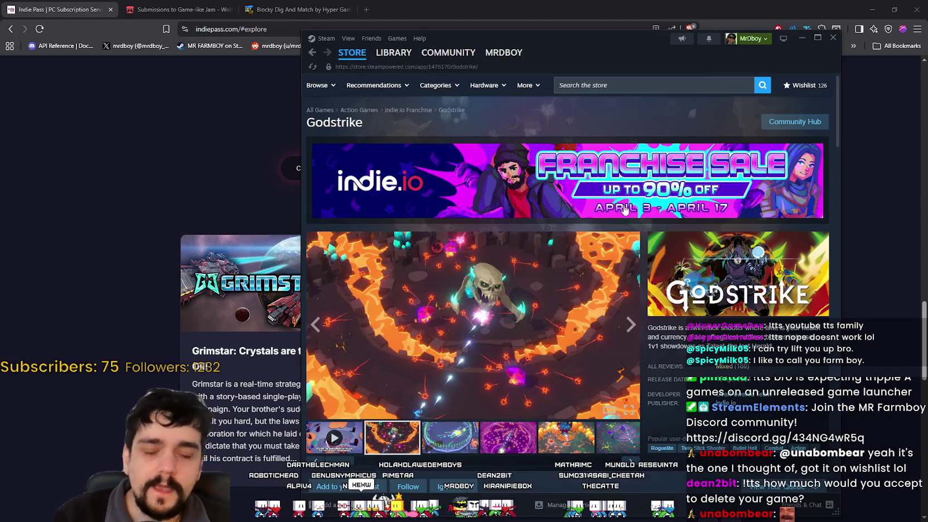
- Search the Steam store for the pasted Burger Witch title and open its store page
click(611, 81)
key(ctrl+v)
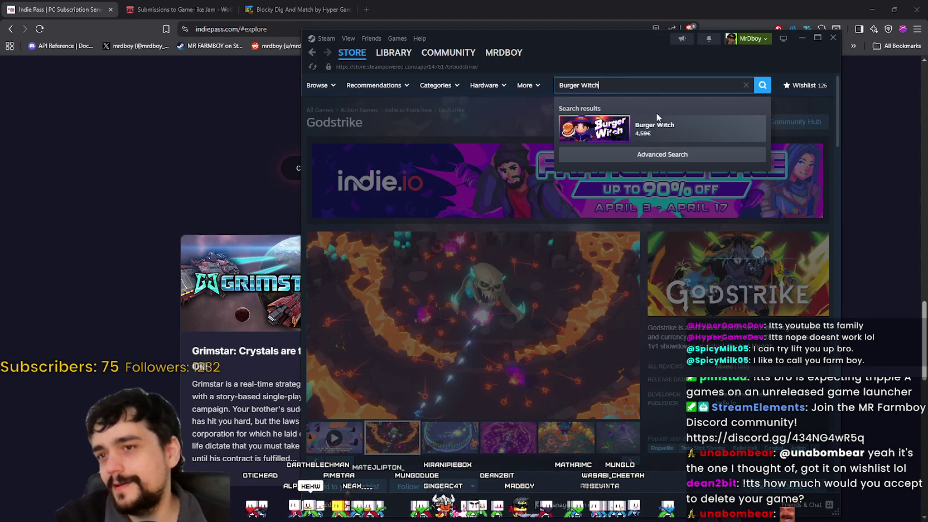
click(653, 125)
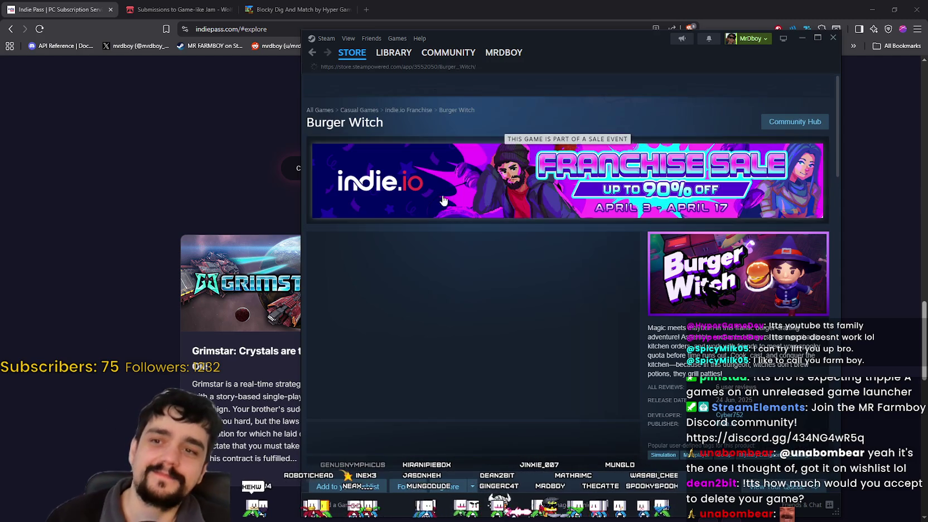
scroll(492, 372, down, 5)
scroll(562, 352, up, 3)
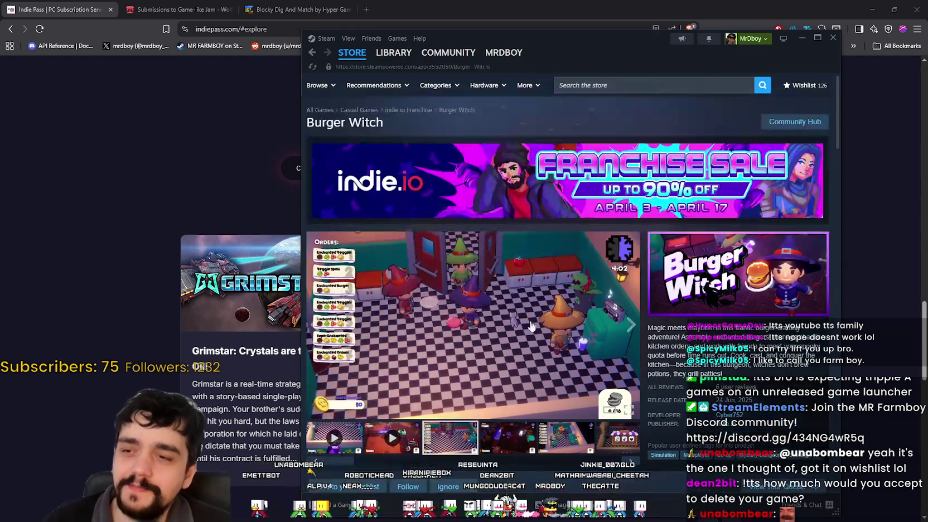
- Browse the Burger Witch screenshots in the enlarged viewer and the gallery
click(524, 316)
click(817, 282)
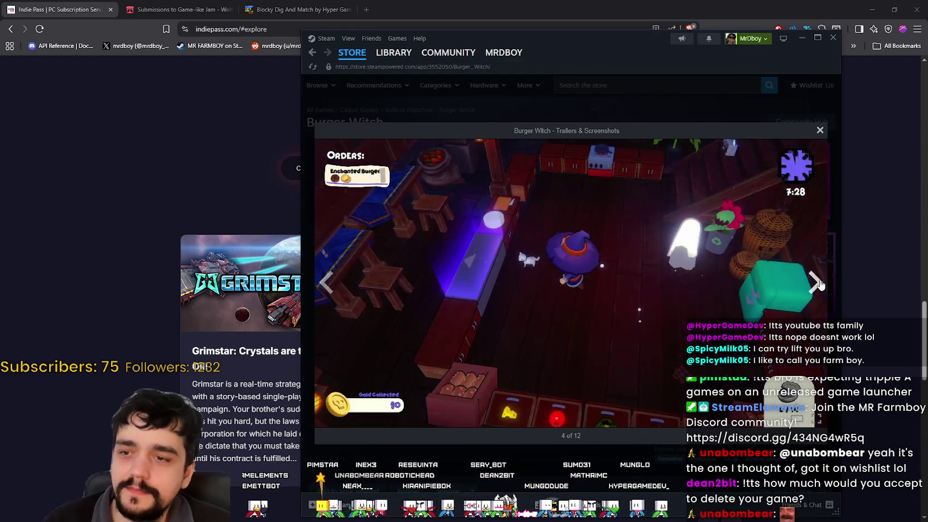
click(817, 282)
click(817, 283)
click(820, 131)
scroll(319, 304, down, 3)
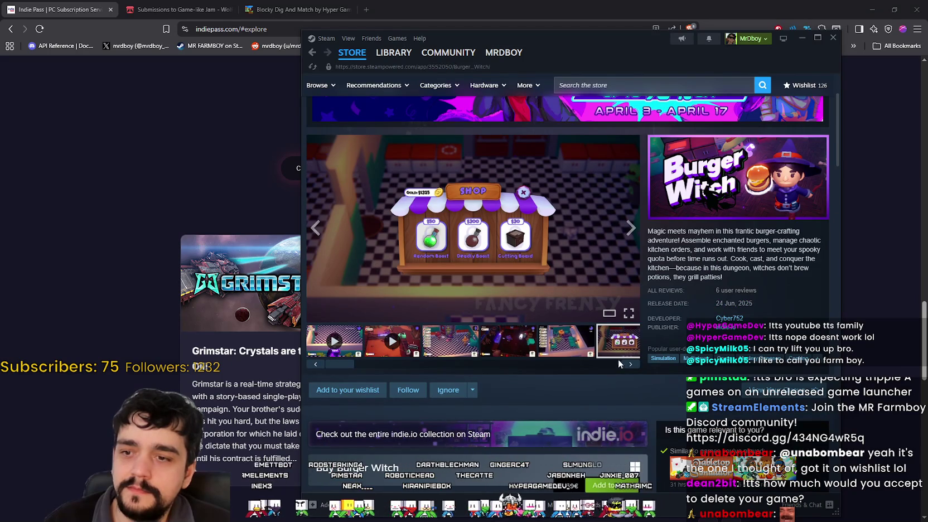
click(631, 366)
click(519, 347)
scroll(485, 368, down, 4)
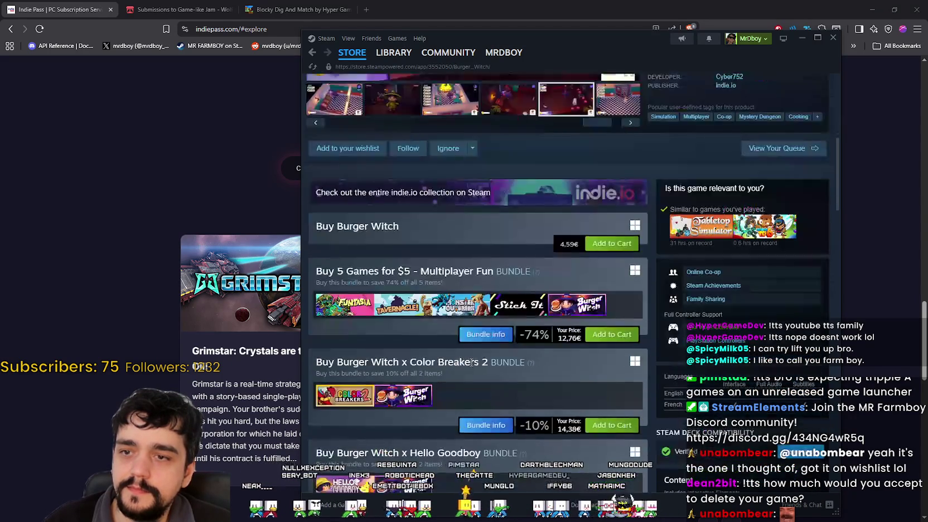
scroll(469, 361, up, 3)
- Expand the full Burger Witch description, scroll to System Requirements, then return to Indie Pass
scroll(469, 363, down, 12)
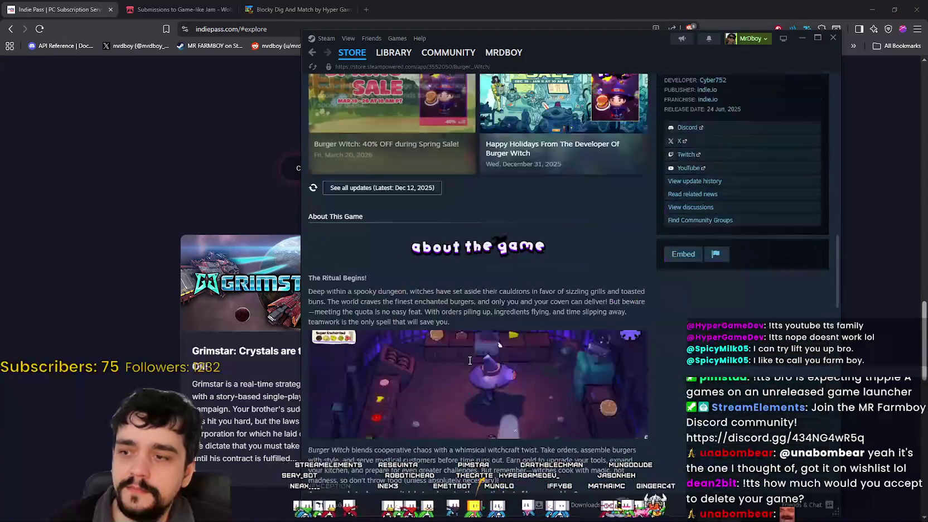
scroll(470, 357, down, 4)
click(476, 224)
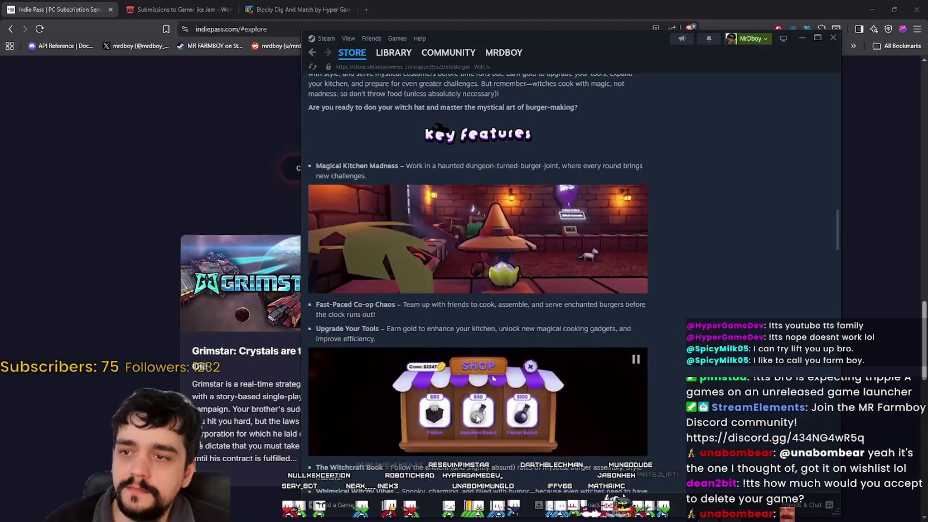
scroll(477, 394, down, 4)
scroll(478, 393, down, 2)
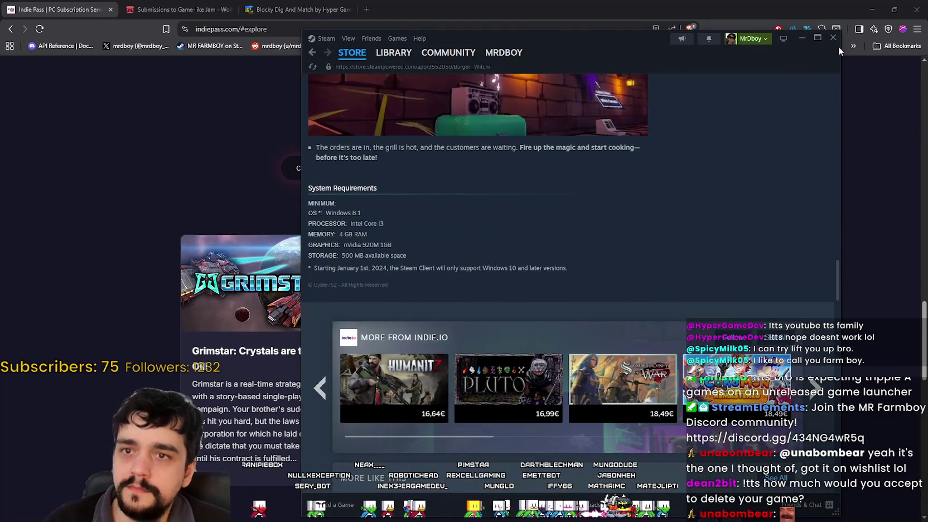
click(116, 212)
scroll(347, 294, up, 5)
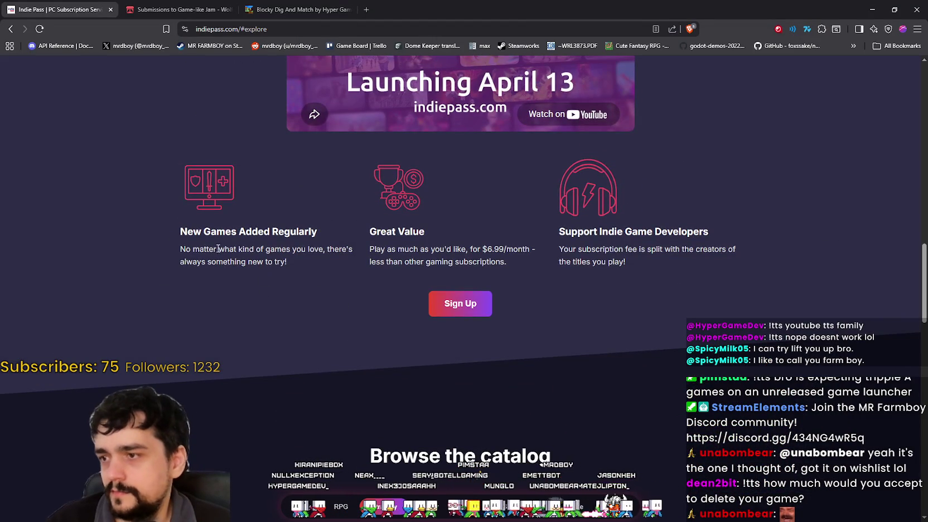
- Scroll through the indiepass.com explore game tiles and back up to the hero section
drag(313, 261, 789, 256)
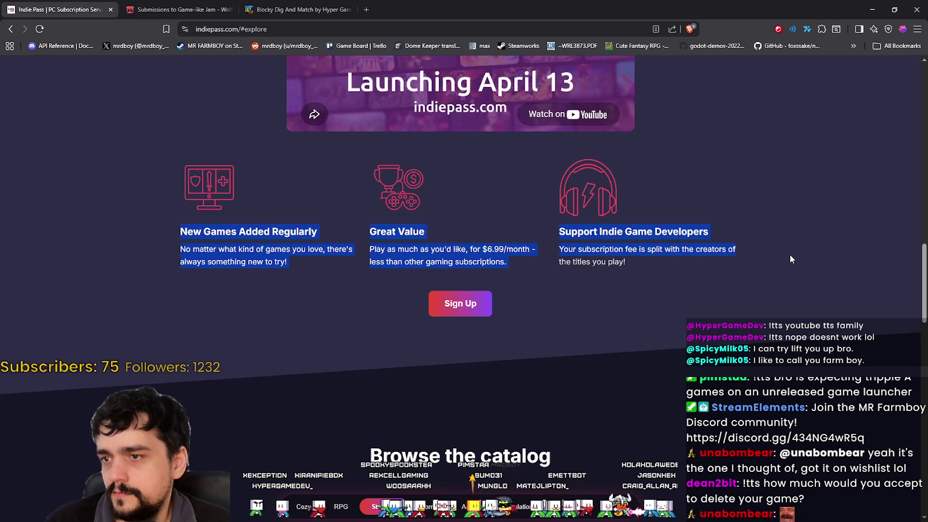
click(486, 248)
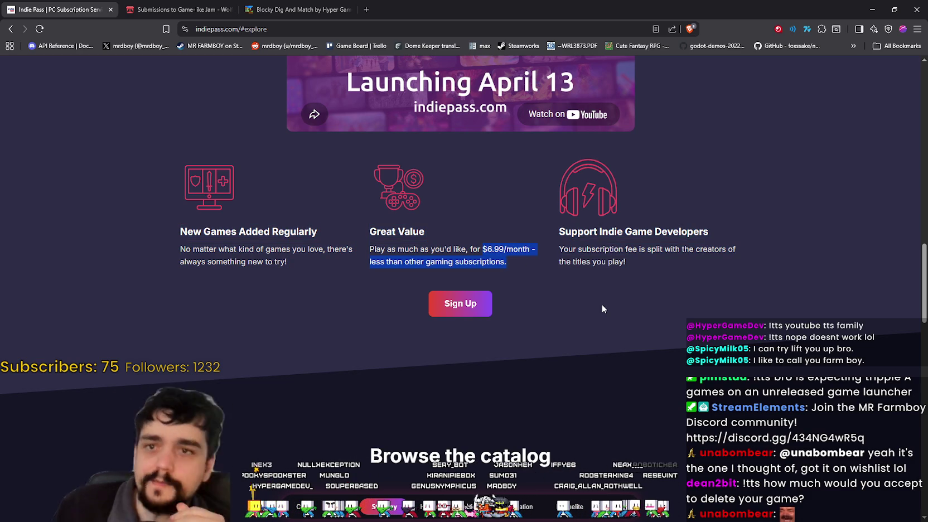
scroll(607, 293, up, 10)
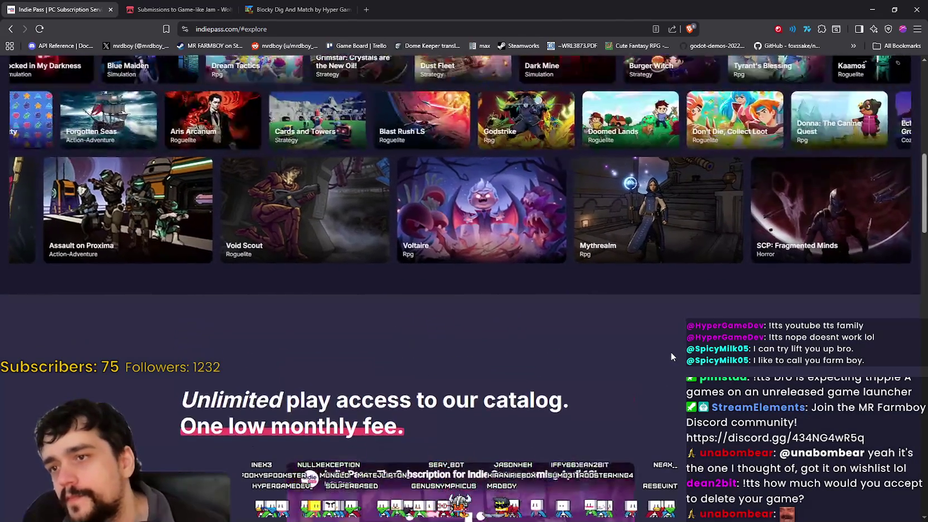
scroll(670, 351, up, 5)
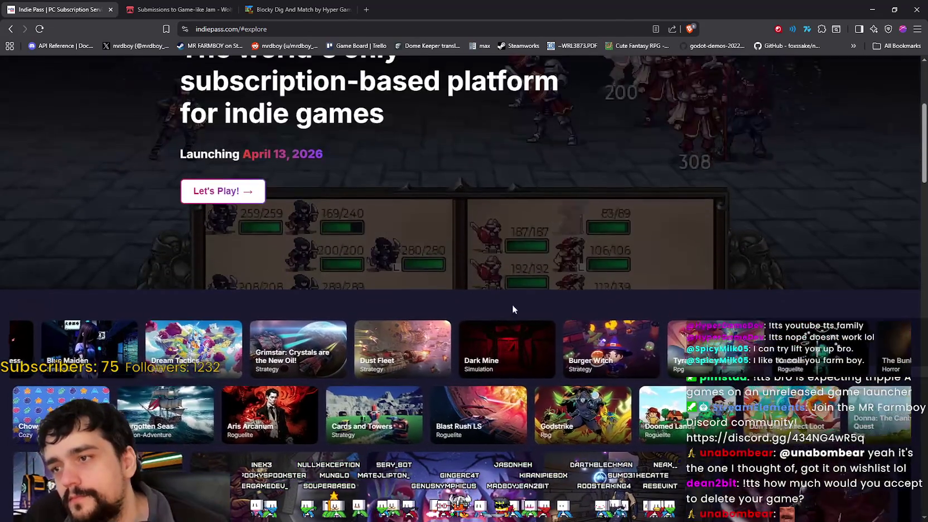
scroll(511, 304, up, 3)
scroll(551, 290, down, 2)
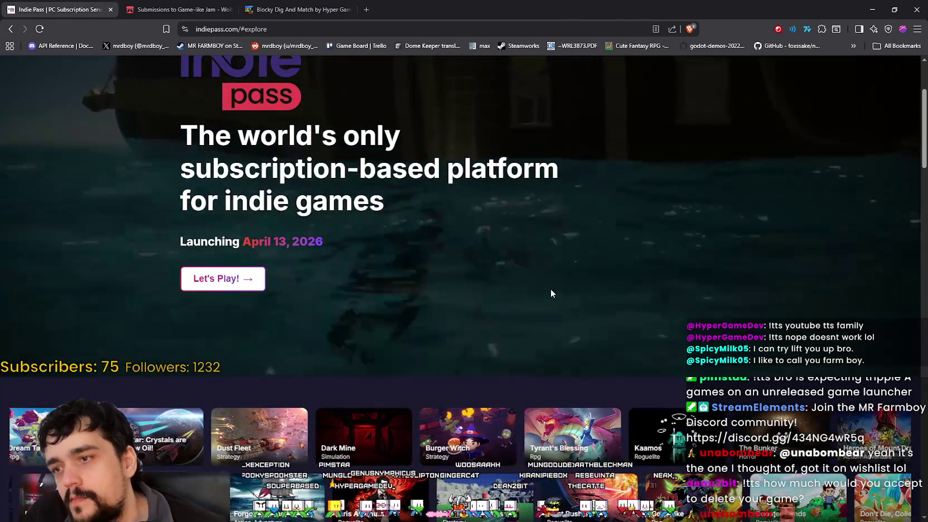
scroll(550, 293, up, 3)
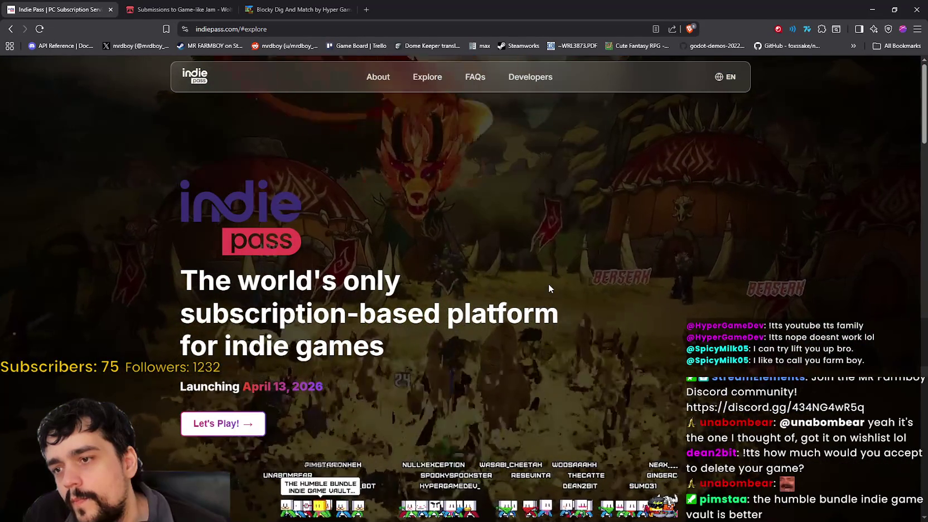
scroll(548, 283, down, 7)
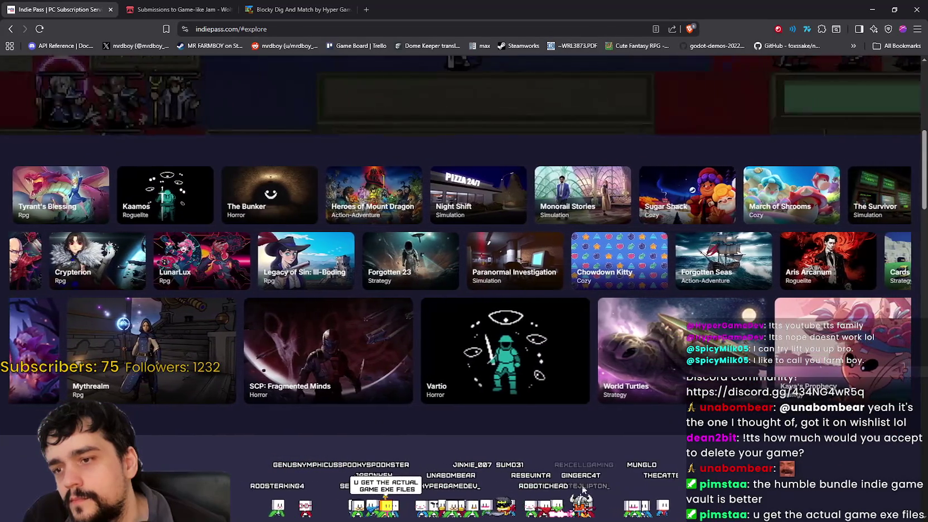
scroll(582, 490, down, 7)
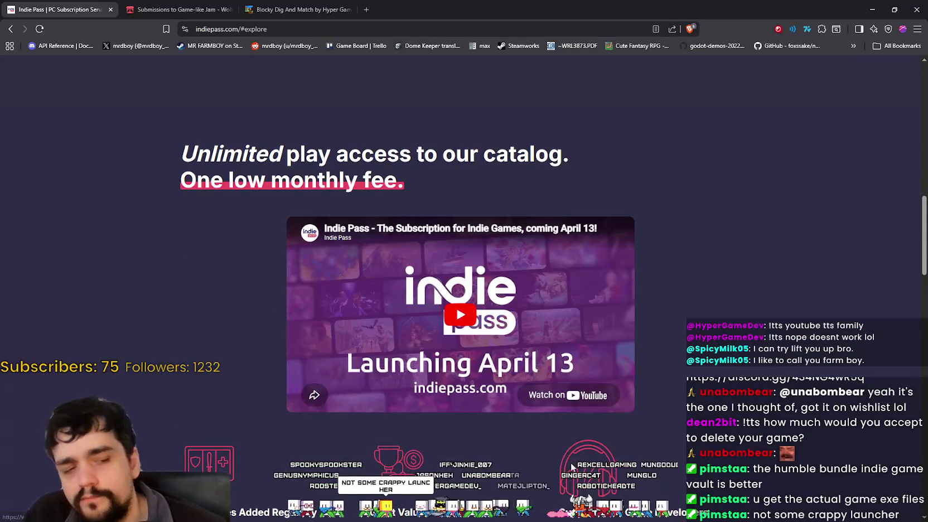
scroll(559, 438, up, 6)
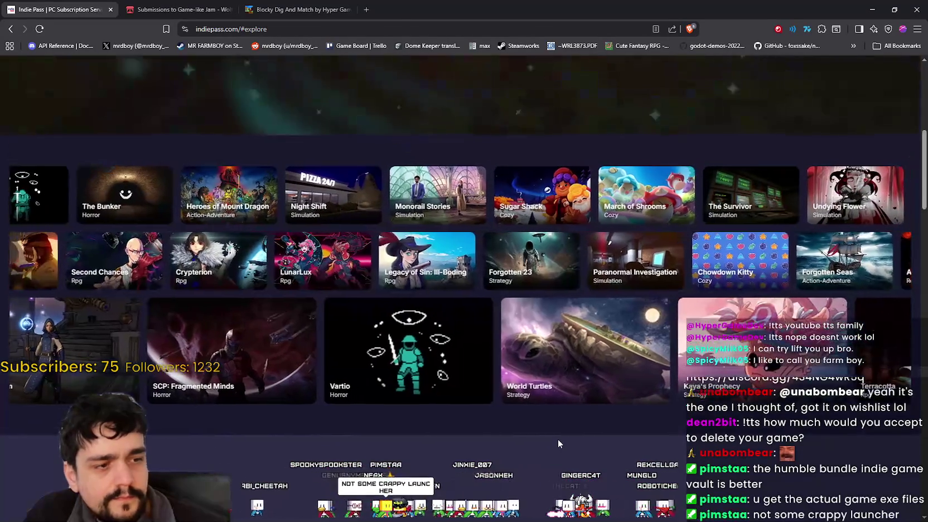
scroll(558, 438, up, 4)
scroll(779, 473, down, 7)
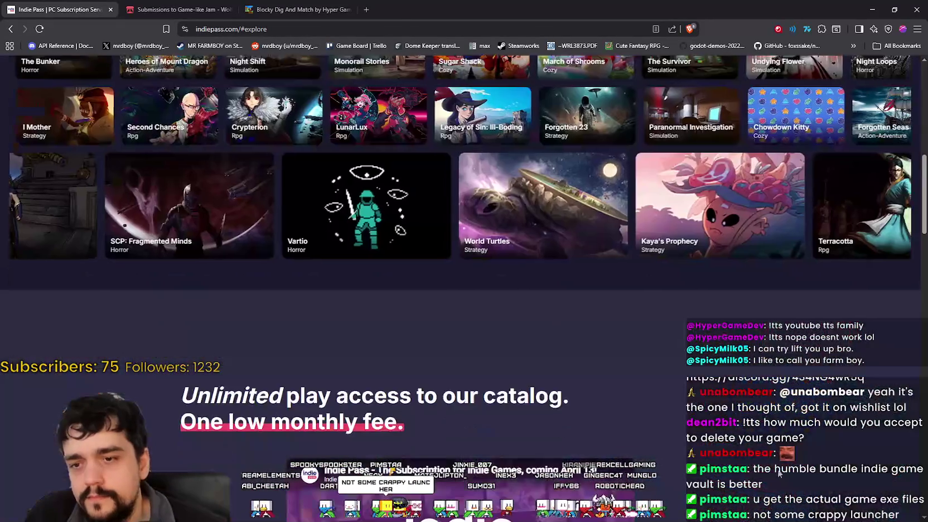
scroll(733, 444, up, 7)
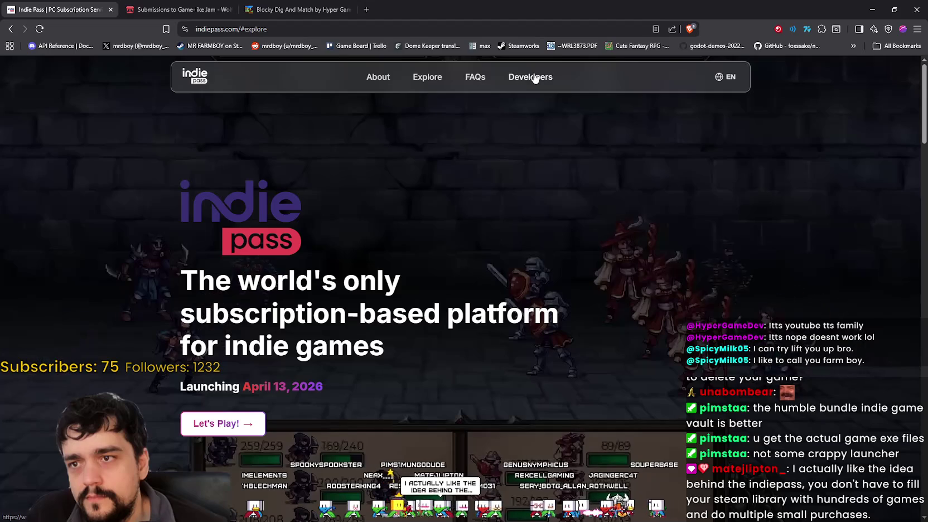
- Open the Developers page and read its headline and How it works sections
click(534, 78)
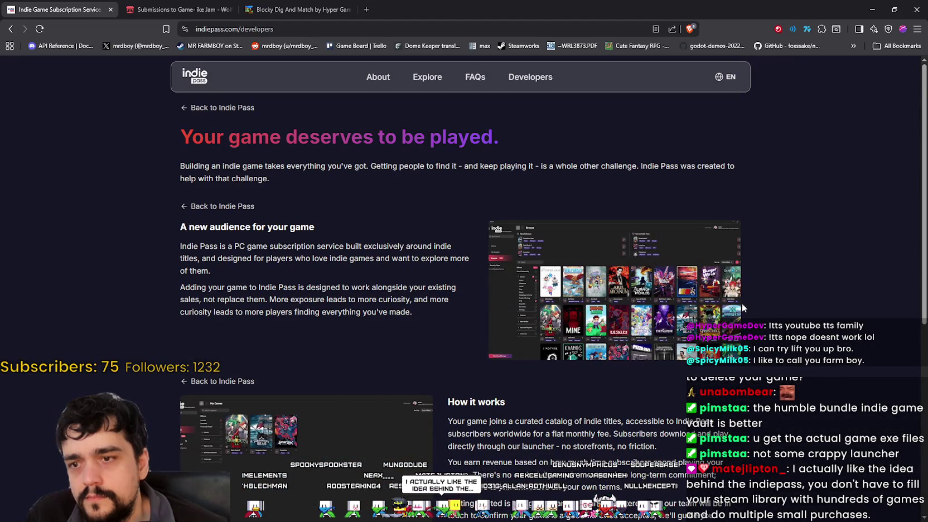
mouse_move(337, 133)
mouse_down()
mouse_move(513, 141)
mouse_move(728, 211)
mouse_move(811, 259)
mouse_up()
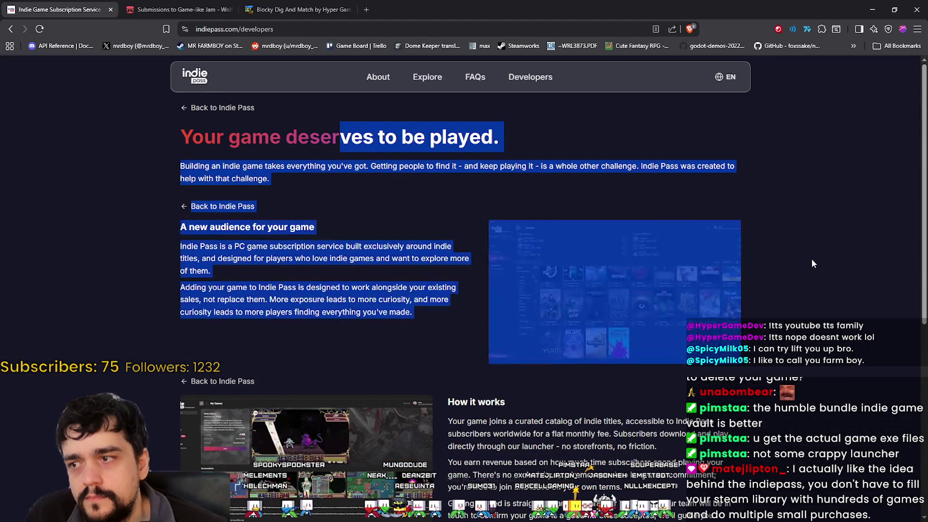
click(832, 296)
scroll(833, 297, down, 2)
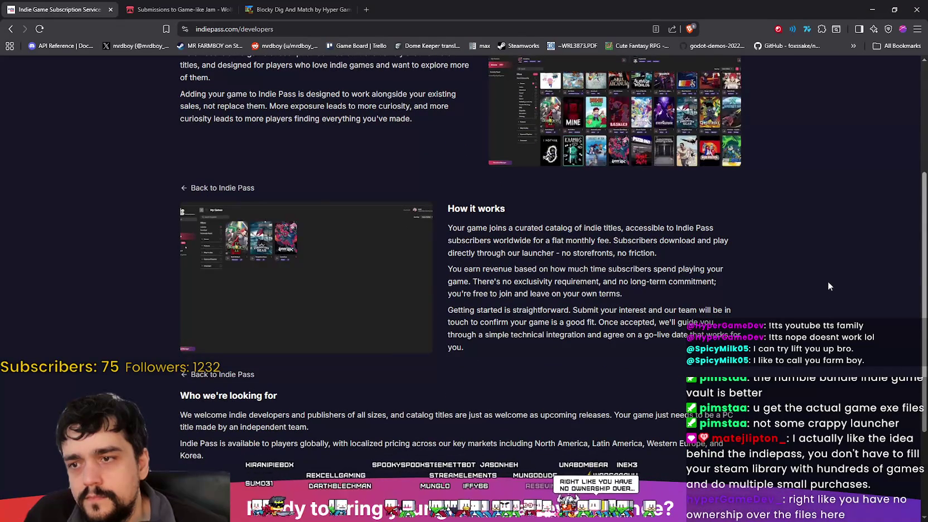
mouse_move(532, 228)
mouse_down()
mouse_move(642, 270)
mouse_move(763, 334)
mouse_up()
click(762, 335)
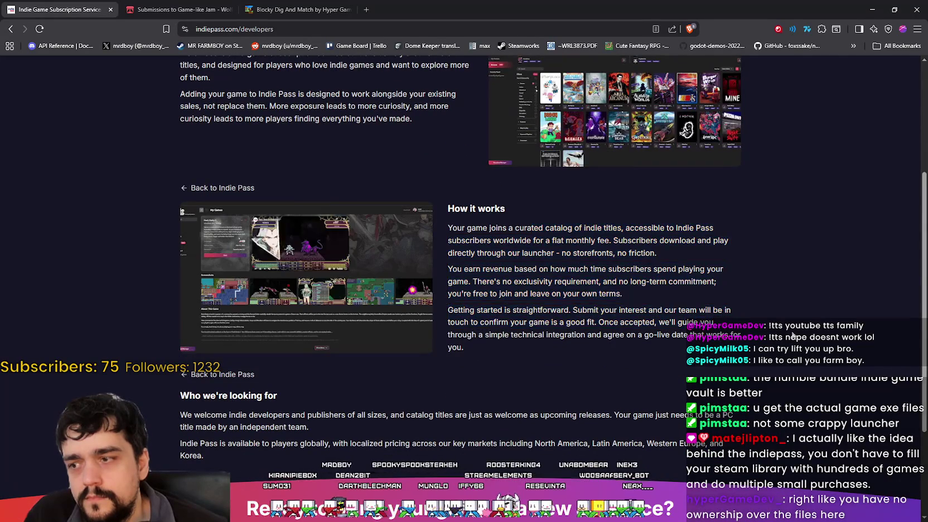
- Read the two Who we're looking for paragraphs
scroll(405, 229, down, 3)
mouse_move(181, 253)
mouse_down()
mouse_move(190, 270)
mouse_move(295, 286)
mouse_up()
drag(518, 286, 712, 310)
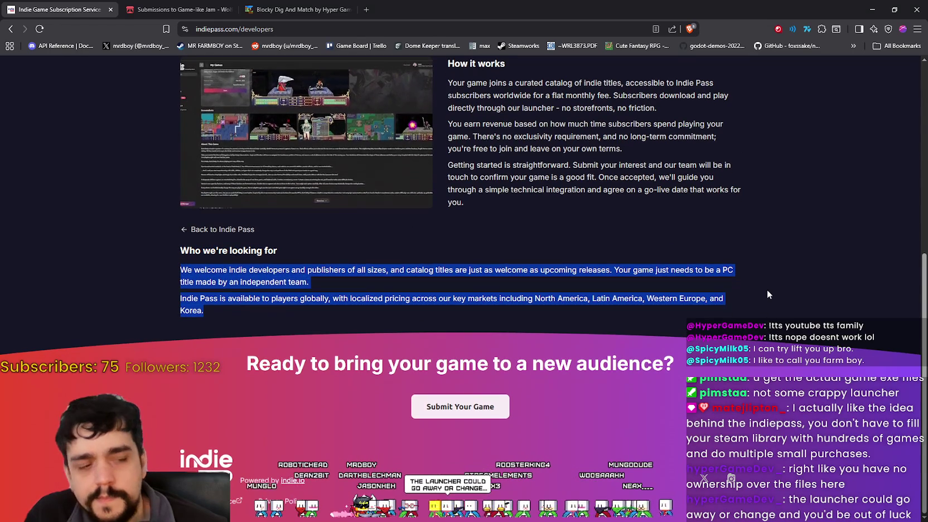
click(767, 289)
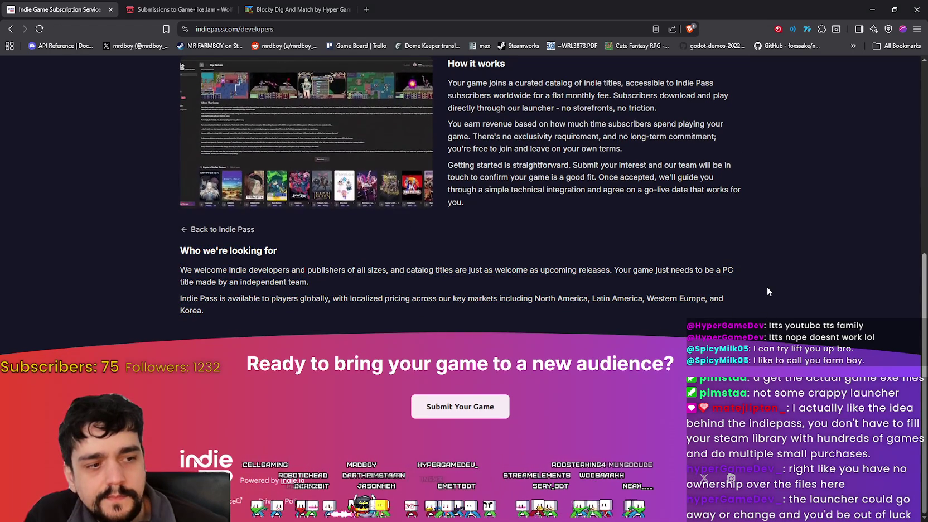
- Scroll back over the developers page, then reload the Indie Pass site
scroll(767, 287, up, 4)
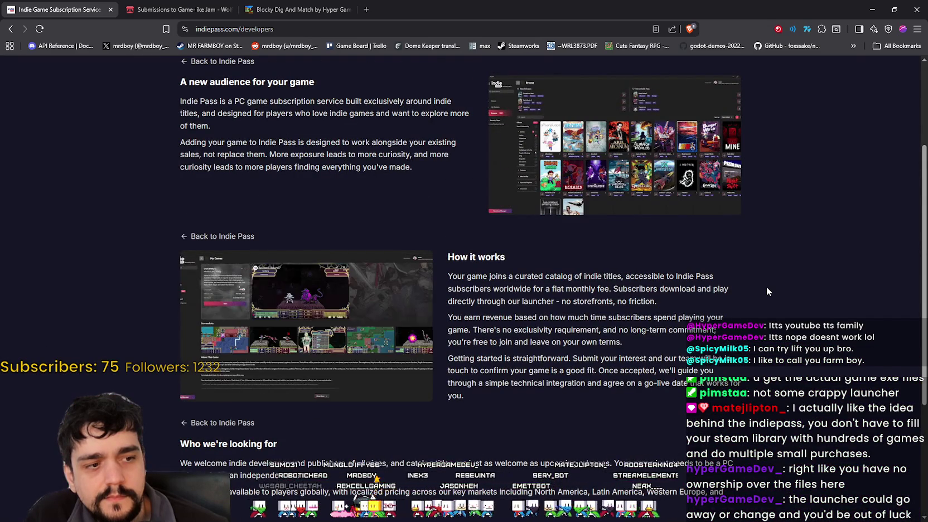
scroll(767, 289, up, 3)
scroll(766, 287, down, 3)
scroll(766, 286, up, 3)
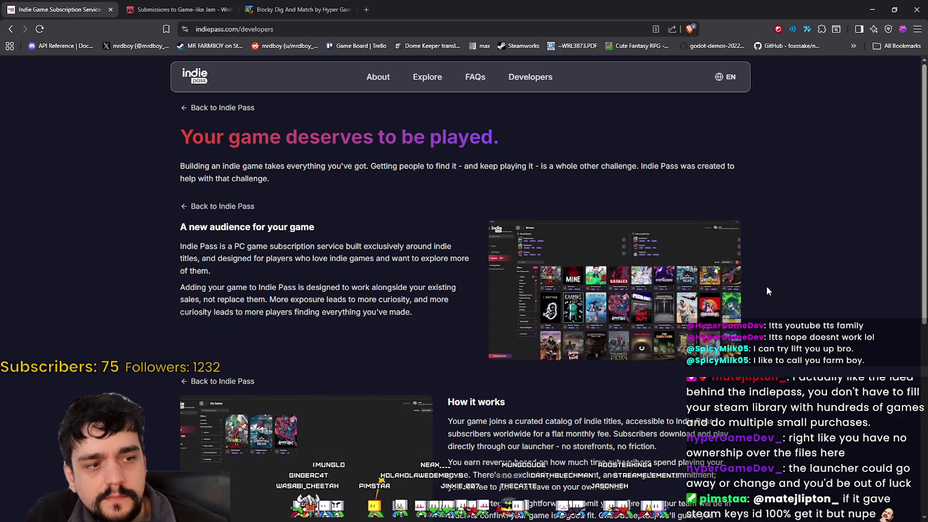
scroll(766, 286, down, 5)
scroll(764, 286, down, 2)
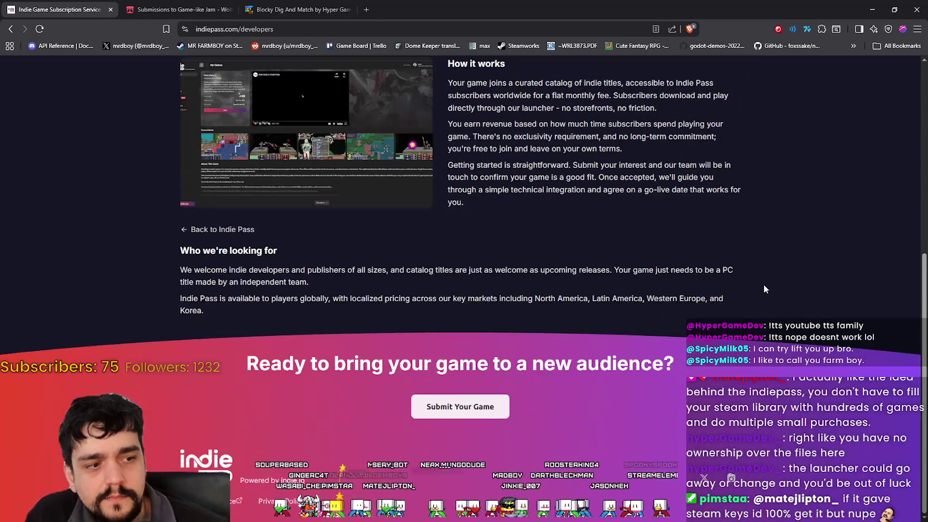
scroll(314, 407, up, 7)
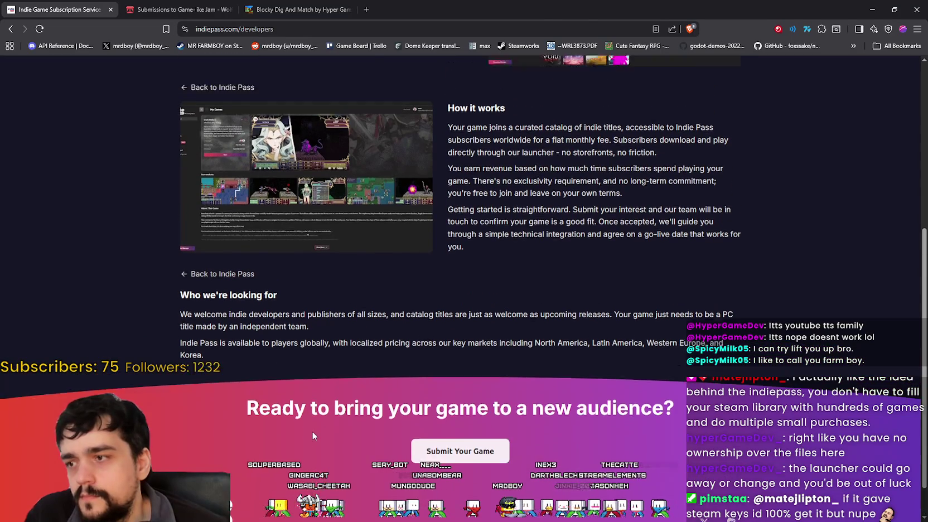
scroll(310, 430, down, 2)
scroll(509, 336, up, 2)
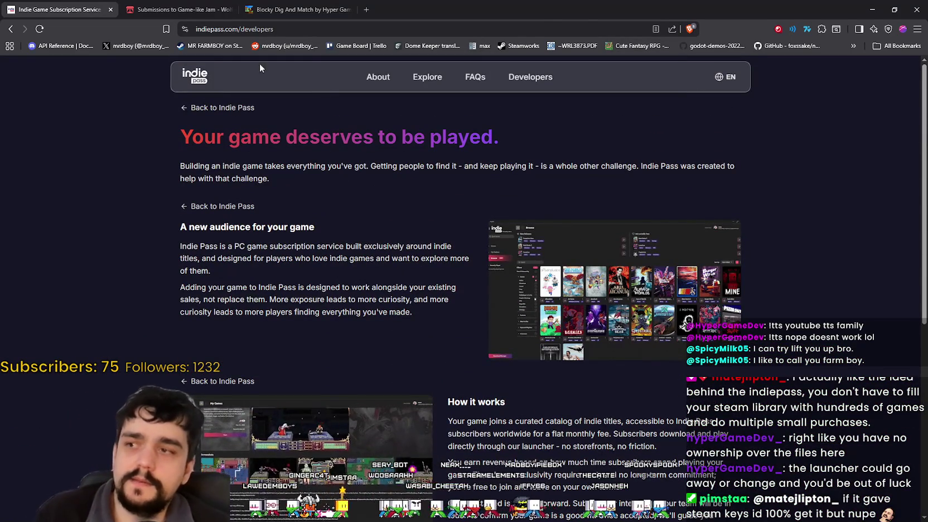
key(F5)
scroll(359, 295, down, 15)
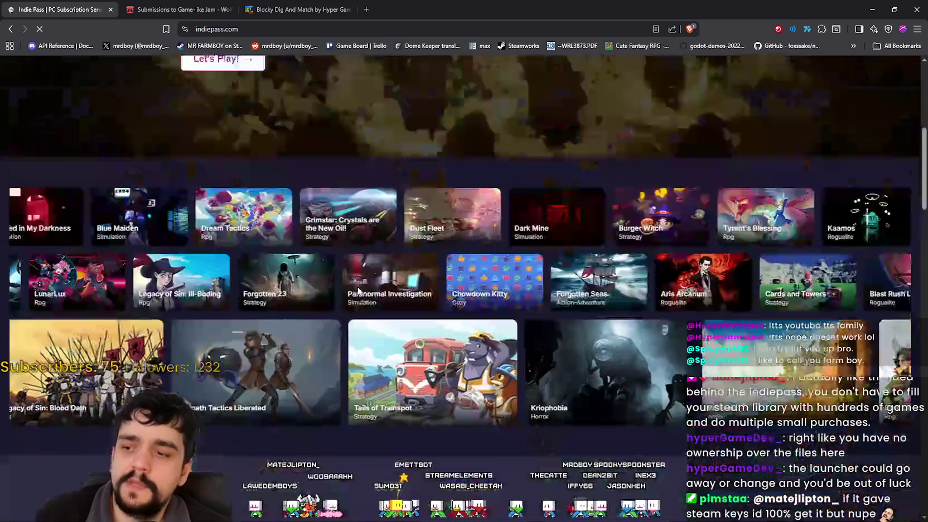
scroll(359, 275, down, 13)
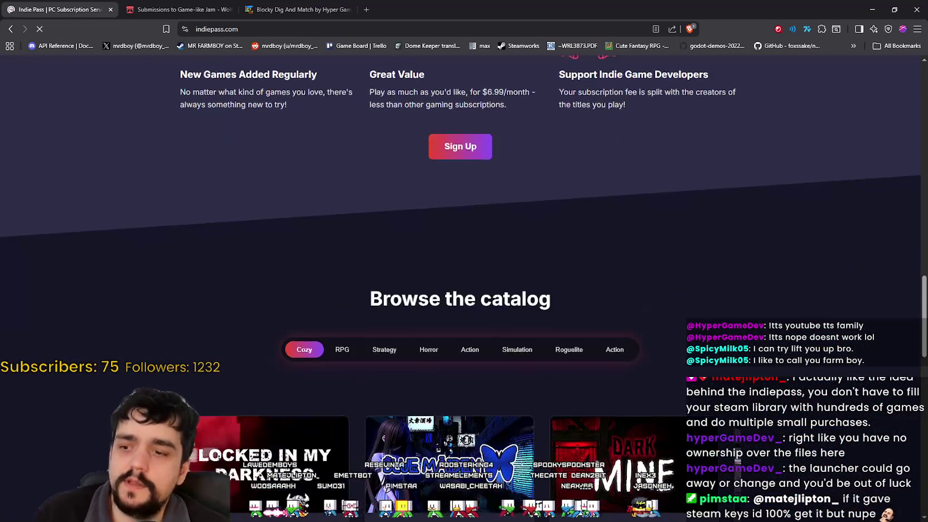
scroll(464, 289, down, 7)
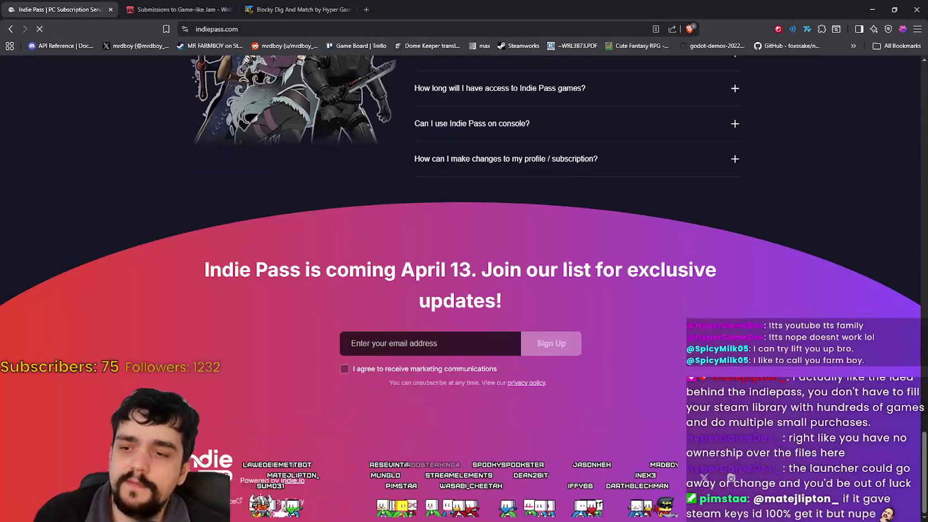
right_click(704, 477)
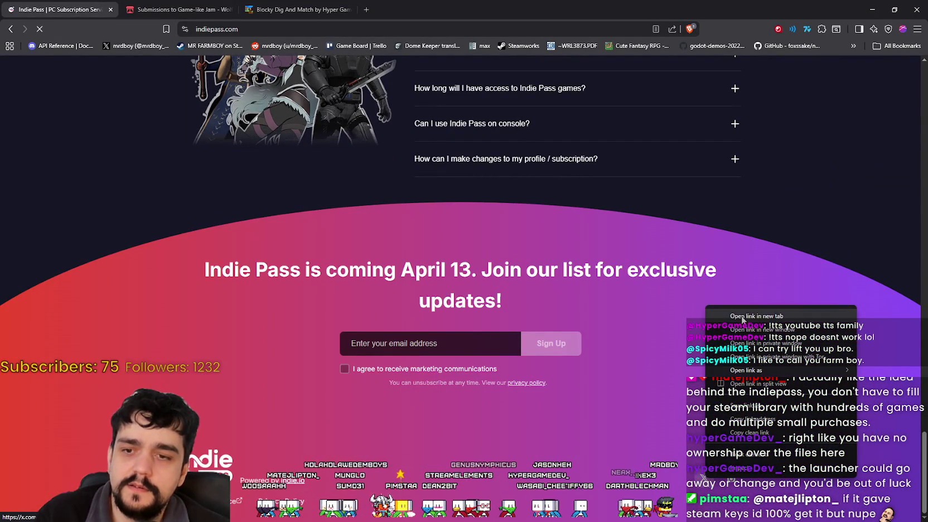
click(724, 314)
click(191, 10)
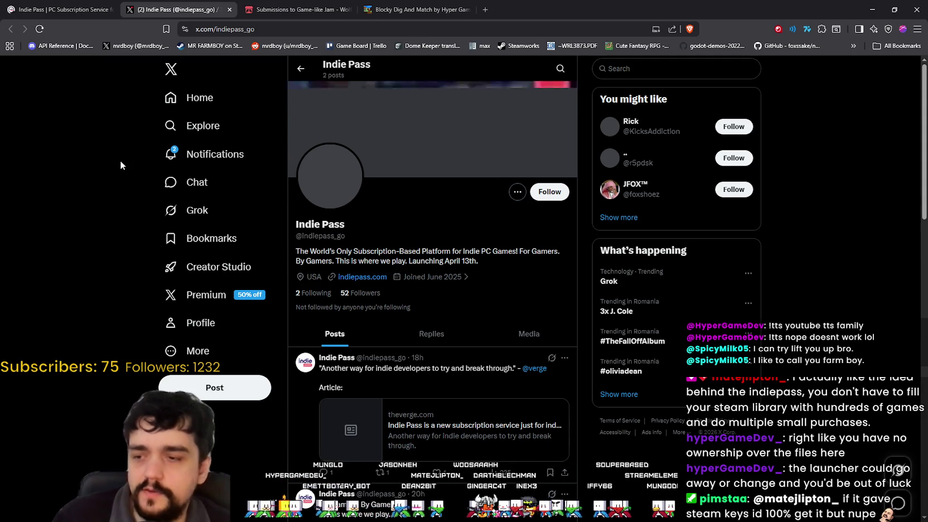
scroll(203, 244, down, 3)
scroll(186, 265, up, 3)
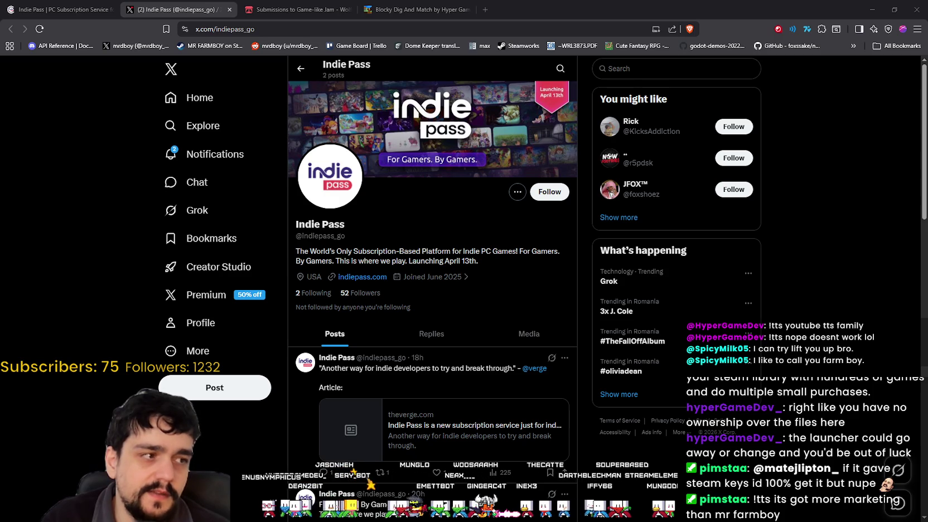
scroll(199, 264, down, 8)
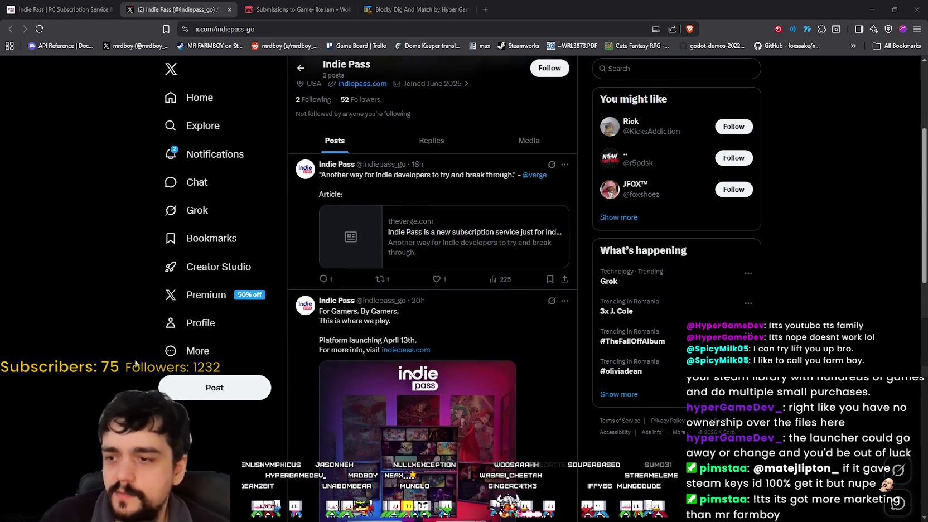
scroll(132, 313, up, 5)
scroll(129, 310, down, 5)
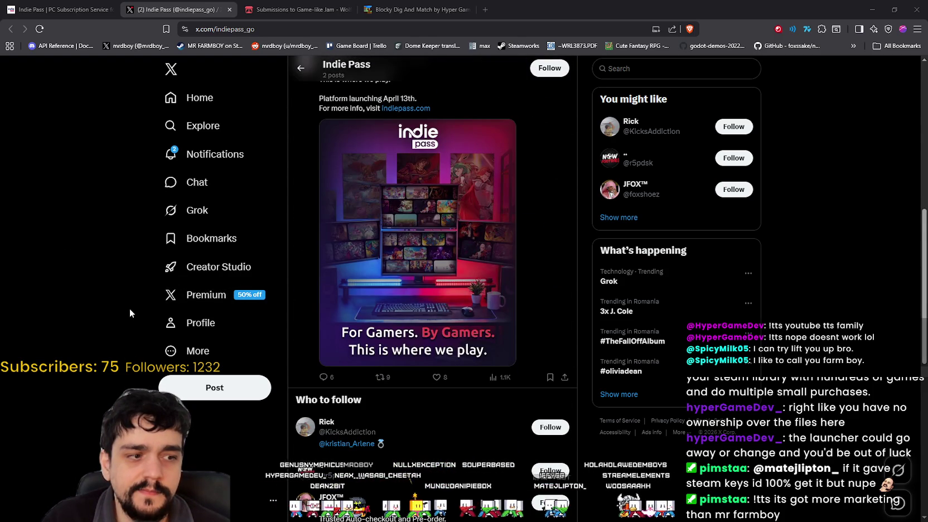
scroll(129, 306, up, 5)
scroll(127, 301, down, 7)
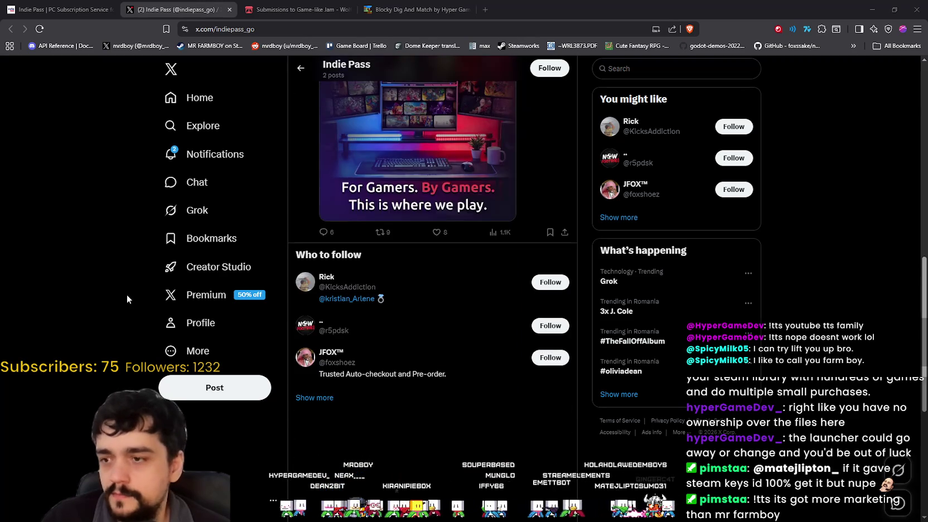
scroll(127, 296, down, 2)
scroll(120, 293, up, 7)
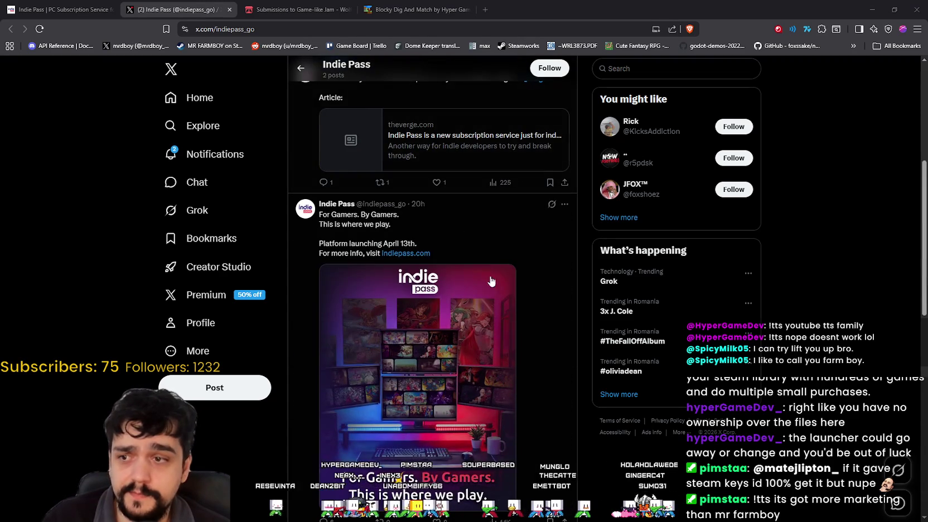
scroll(596, 418, up, 5)
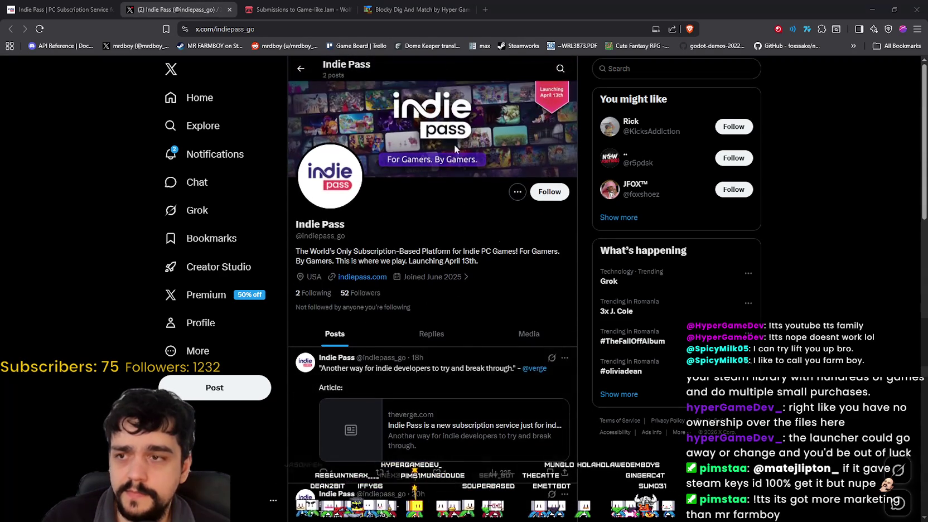
double_click(642, 6)
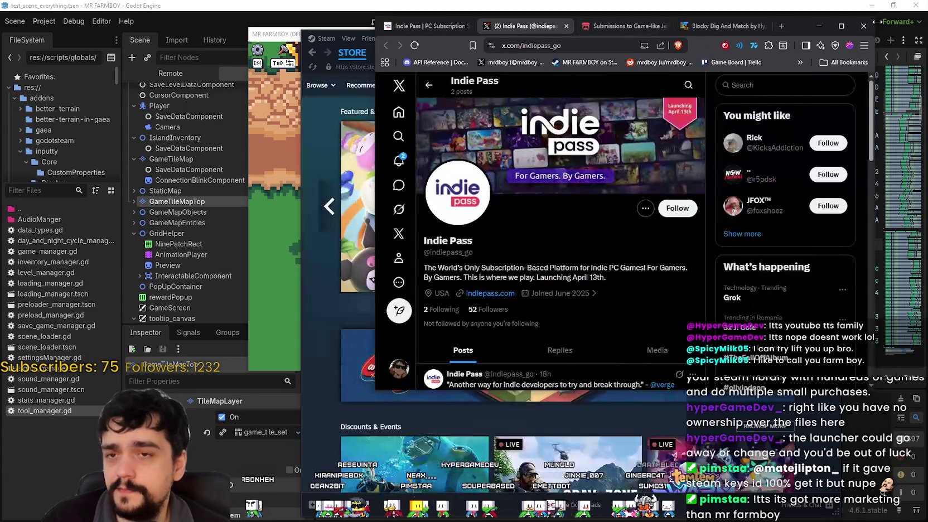
- Close the browser with all its tabs and bring up the MR FARMBOY game maximized
click(863, 26)
click(642, 134)
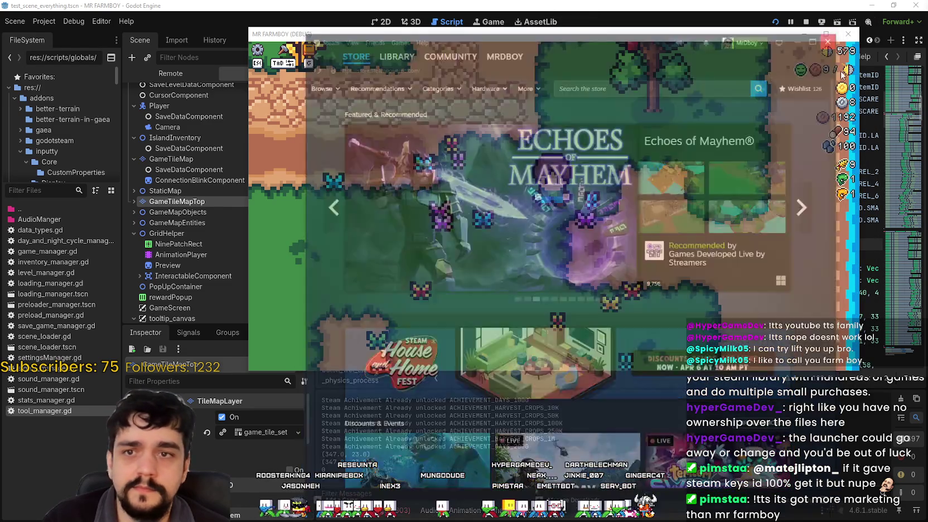
click(832, 38)
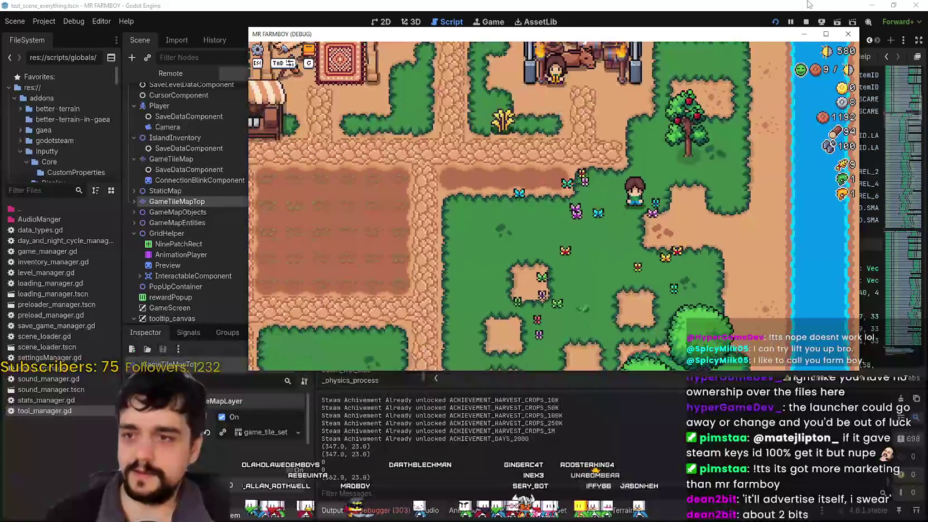
key(super+Up)
- Walk the farmer behind the apple tree, then down and left away from it, and return to the editor
key(w)
key(d)
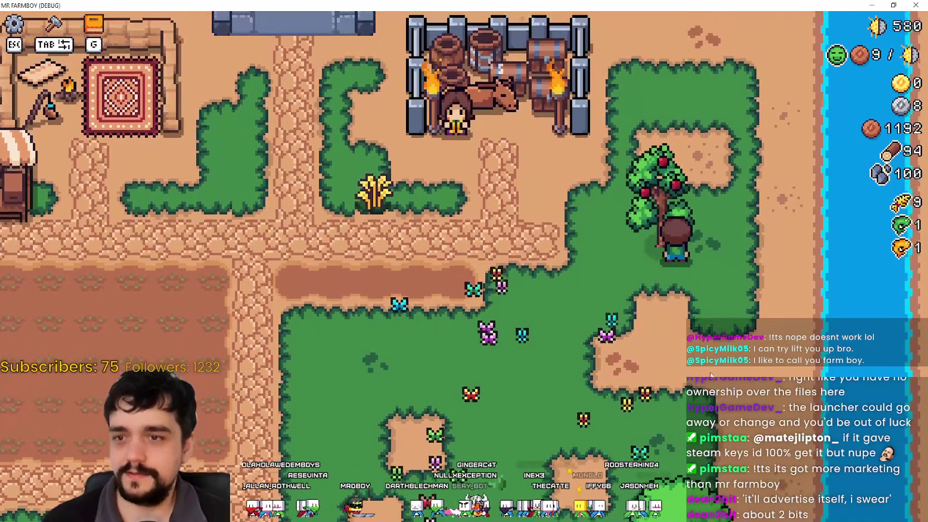
key(d)
key(s)
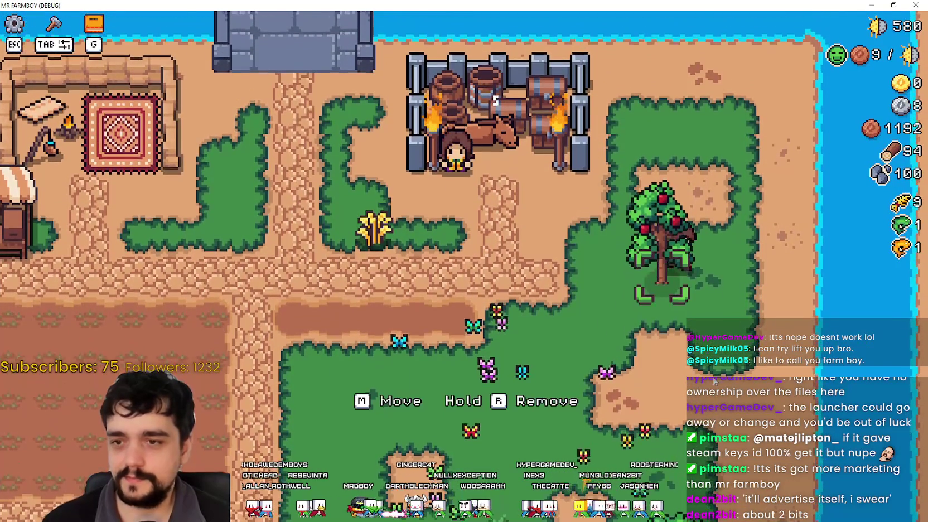
key(s)
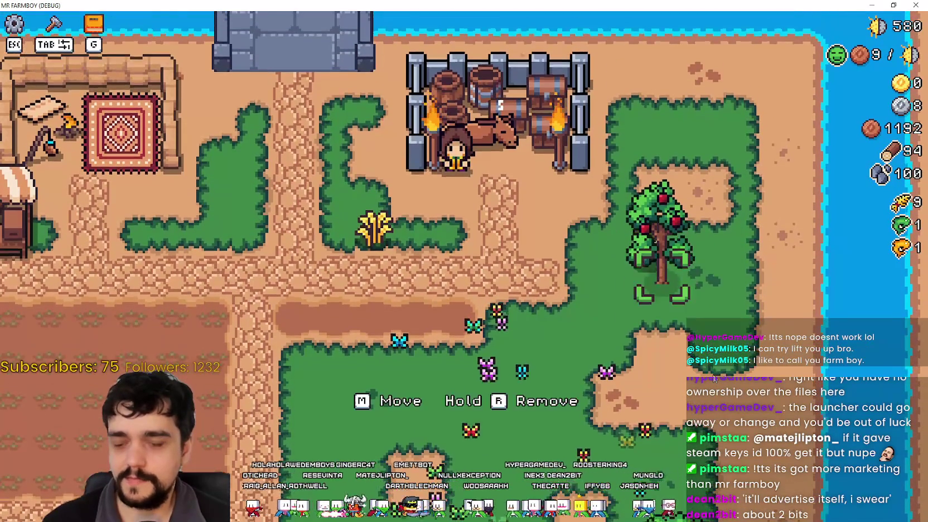
key(a)
key(alt+Tab)
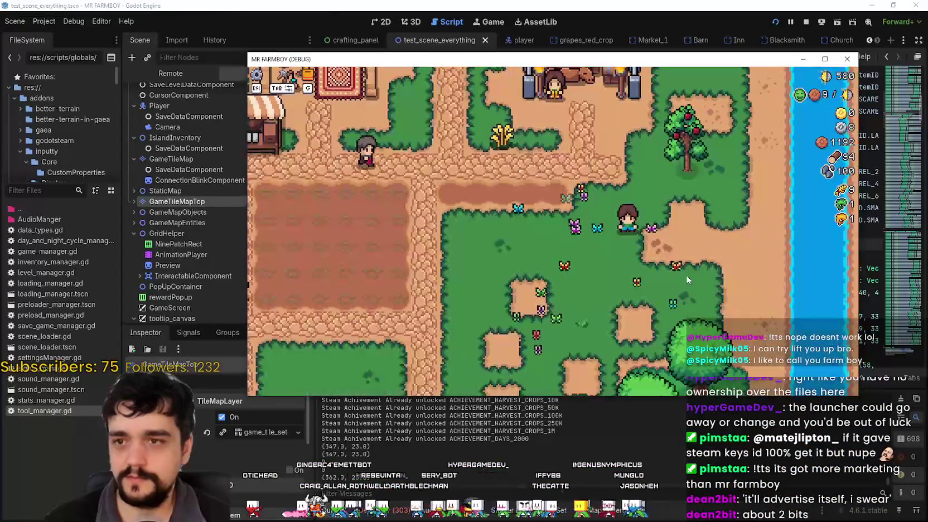
- Open the TileMap panel and switch to its TileSet tab
scroll(634, 258, up, 1)
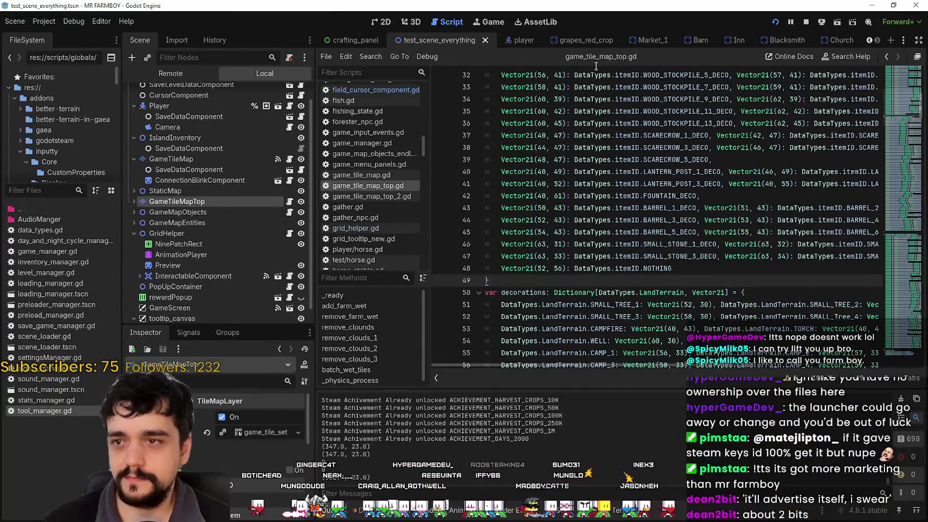
click(211, 201)
scroll(734, 412, down, 1)
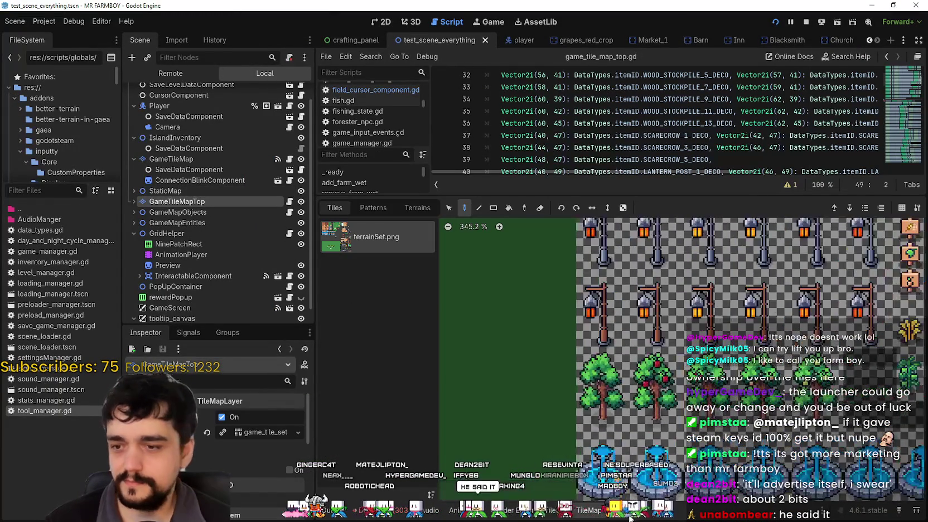
click(552, 515)
scroll(717, 371, up, 2)
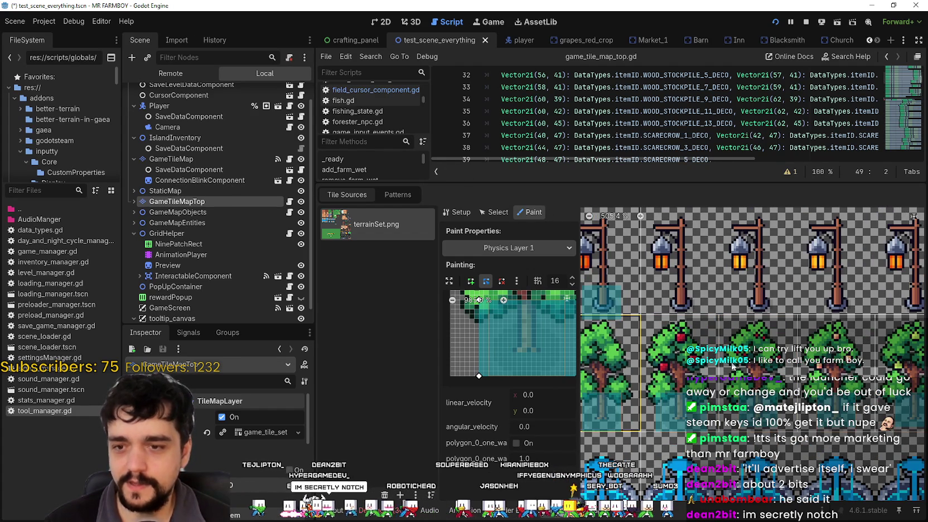
- Narrow the apple tree tile's Physics Layer 1 collision polygon to the trunk, then run the game
scroll(507, 328, right, 2)
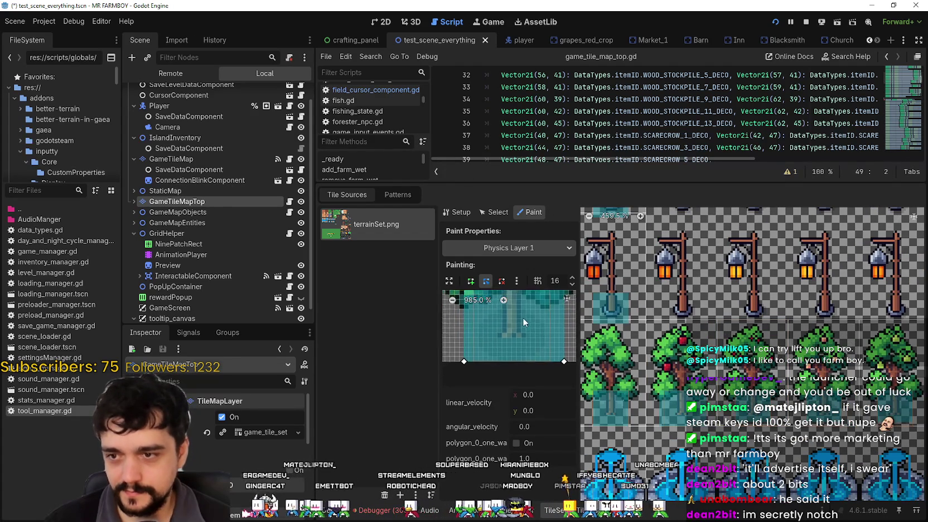
scroll(517, 333, down, 1)
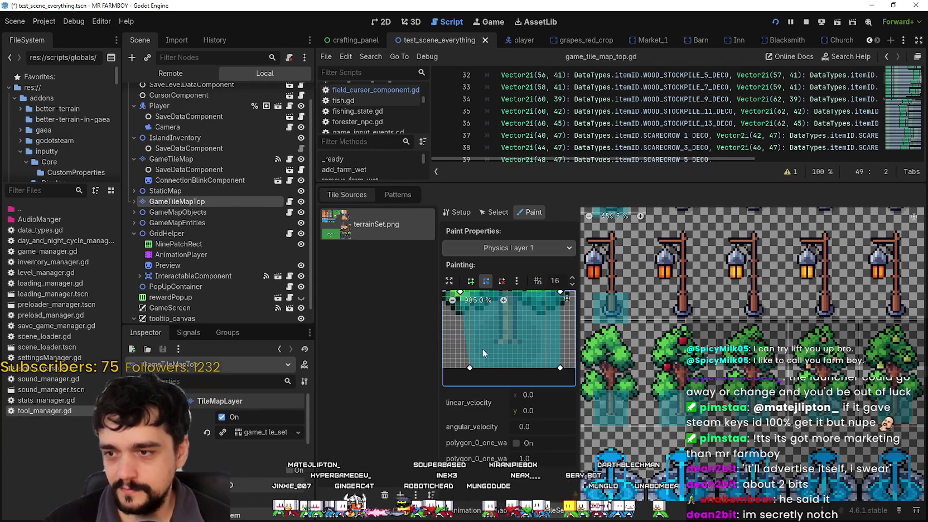
scroll(465, 332, up, 5)
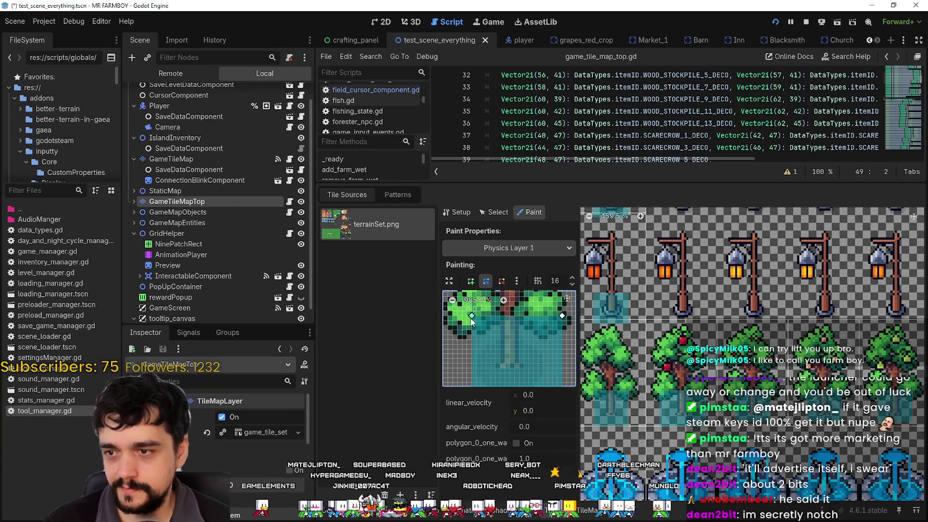
scroll(546, 319, down, 6)
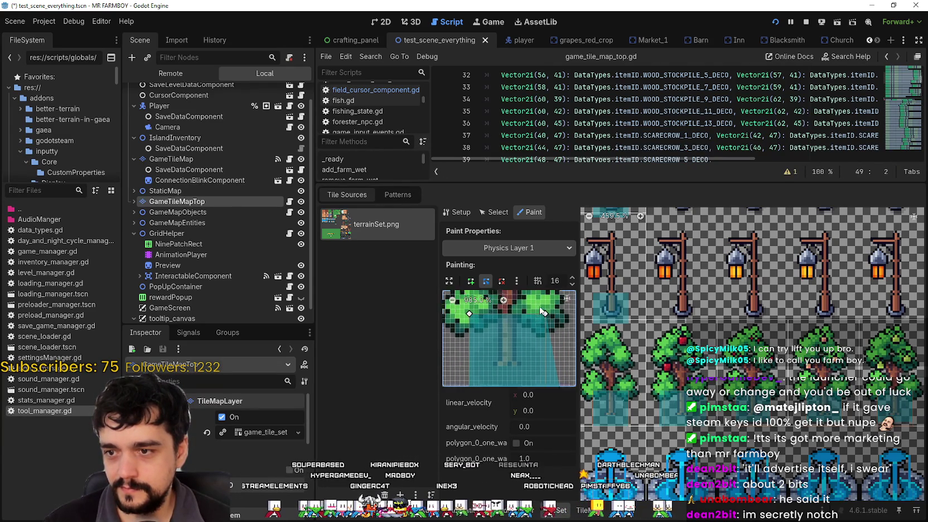
scroll(528, 355, up, 4)
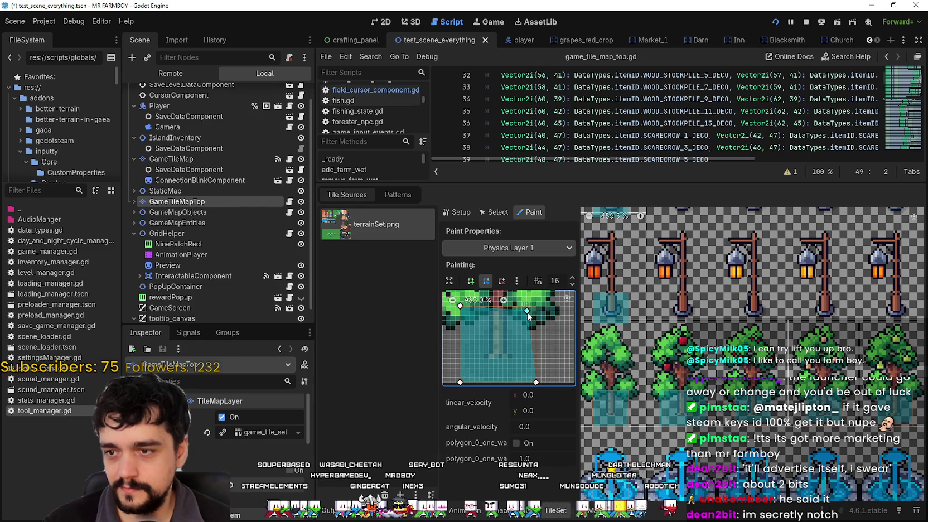
scroll(551, 357, down, 2)
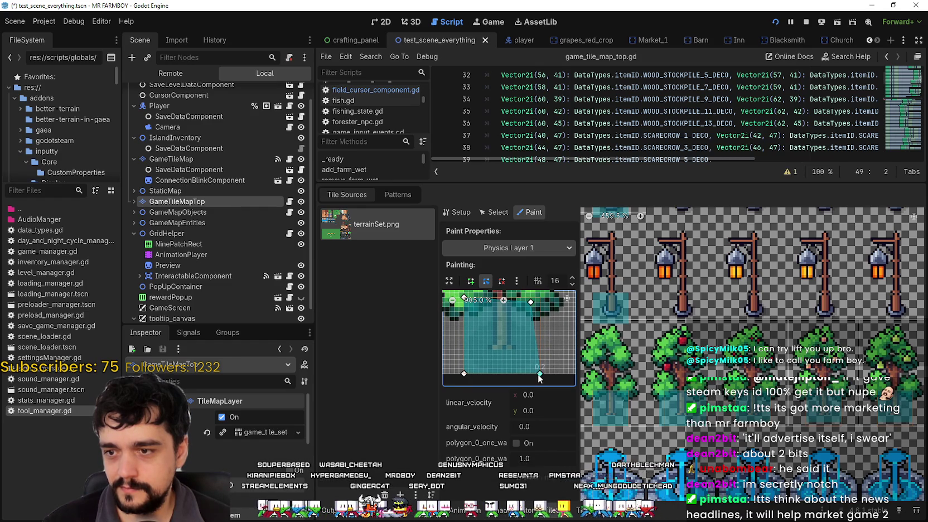
scroll(509, 336, up, 5)
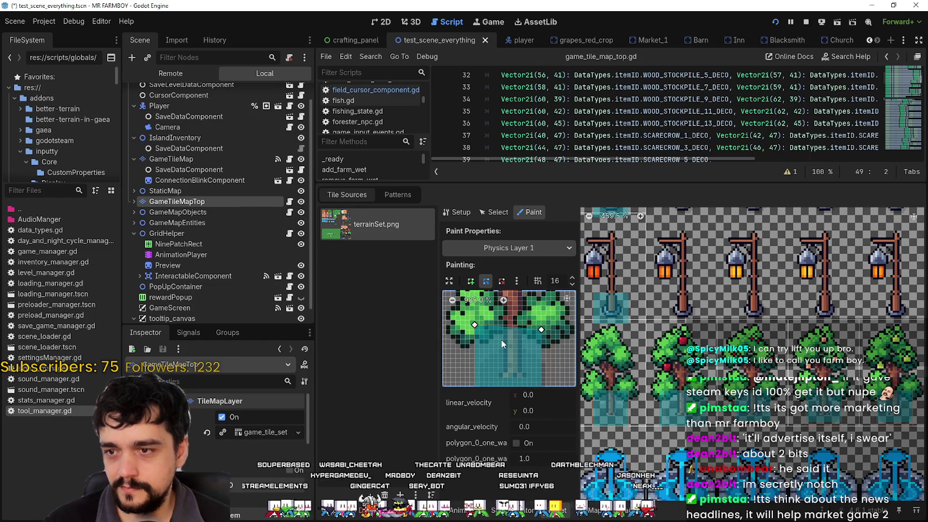
scroll(485, 331, down, 4)
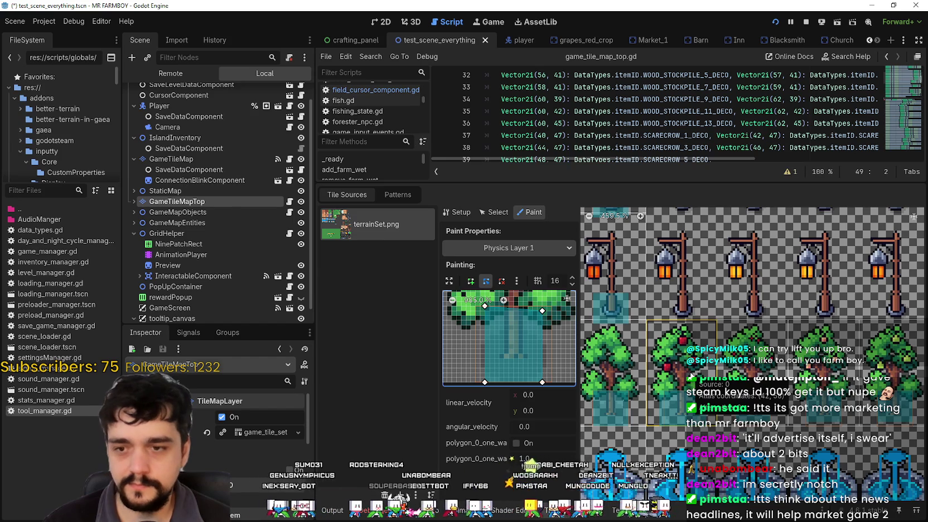
key(F5)
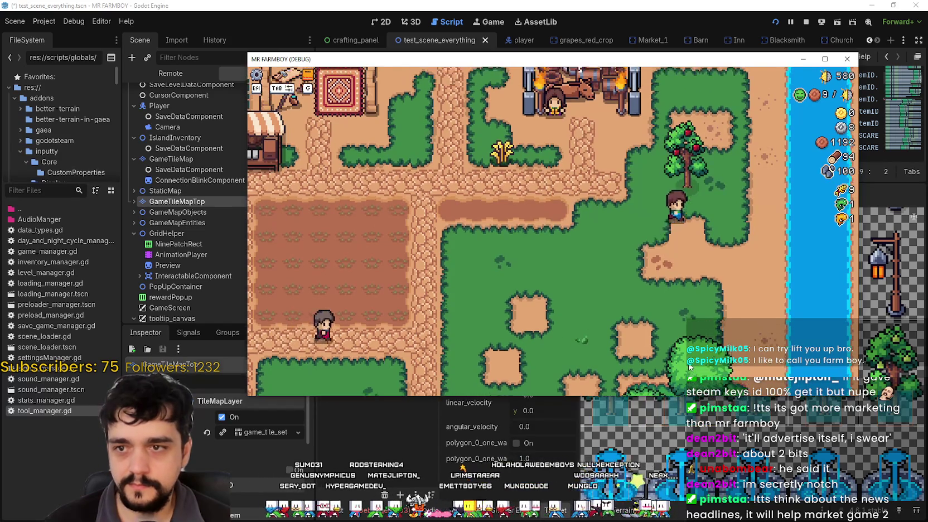
key(w)
key(a)
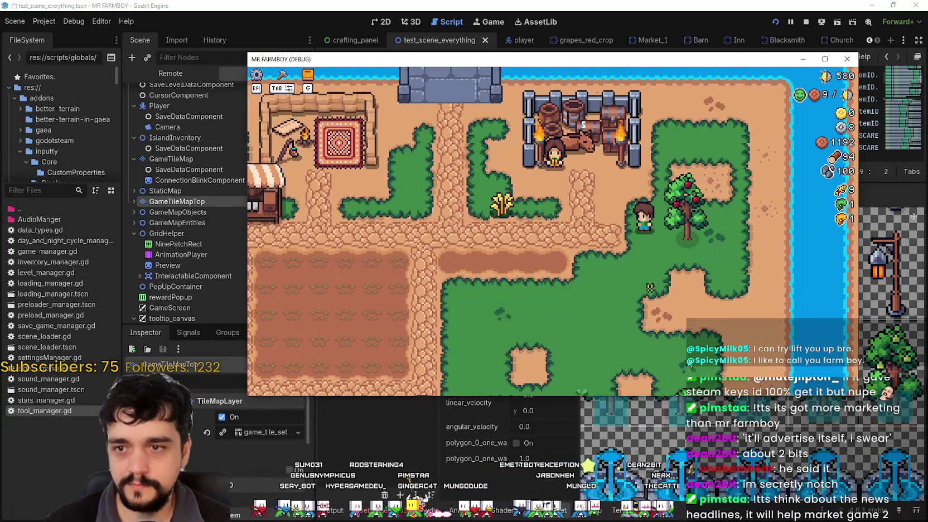
key(d)
key(s)
key(a)
key(s)
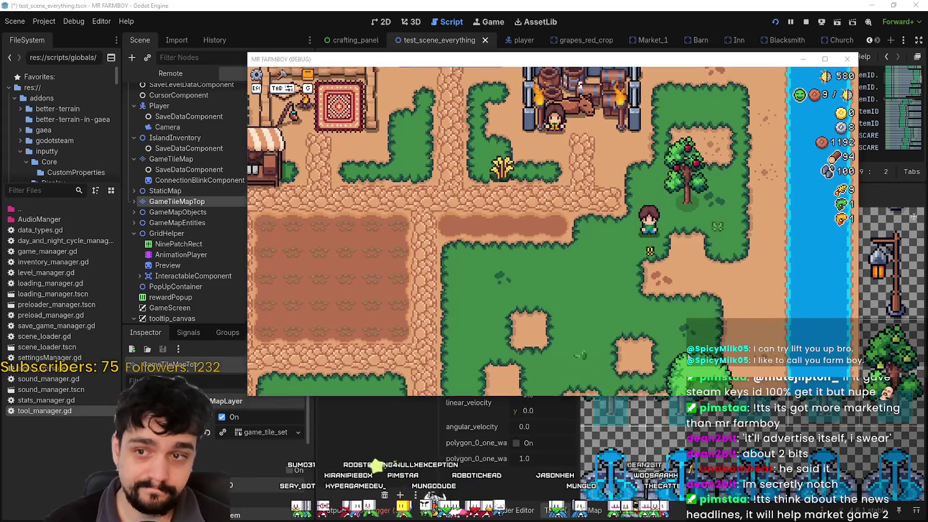
key(F8)
key(alt+Tab)
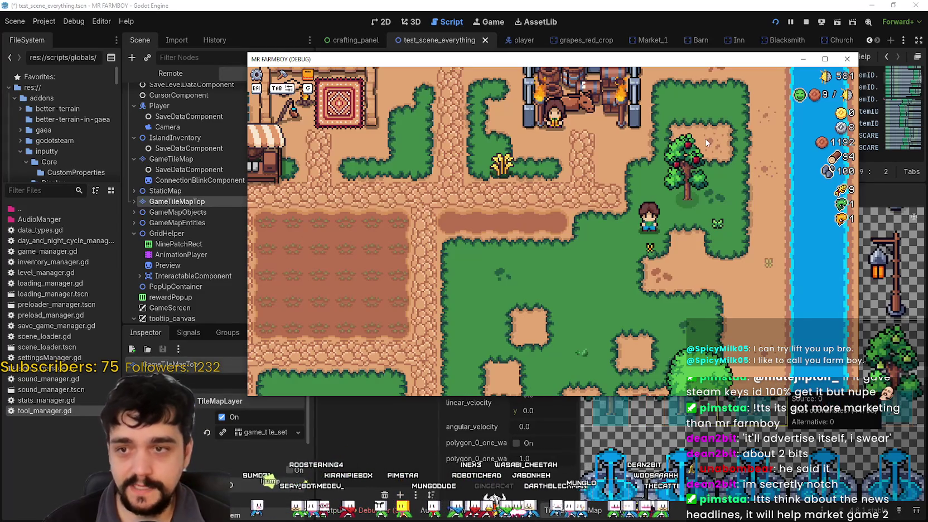
key(alt+Tab)
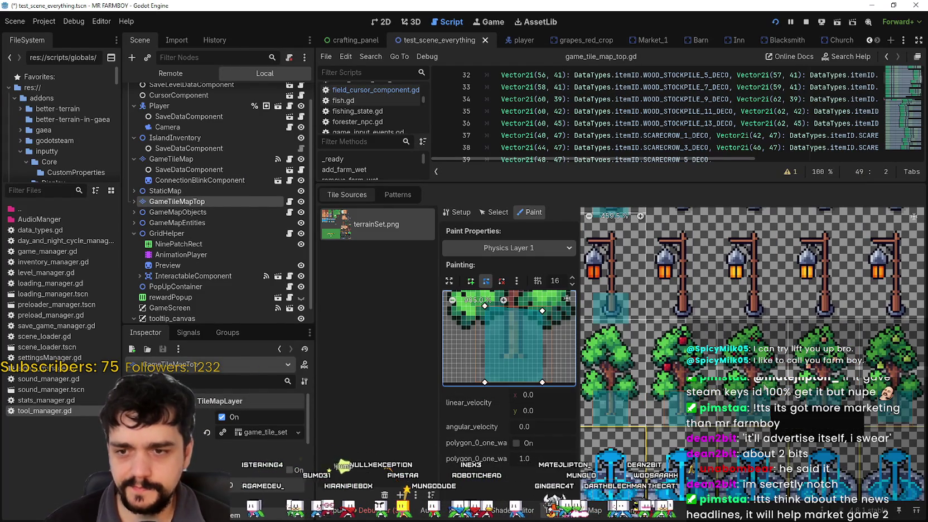
- Zoom and pan the TileSet atlas across the lamp post tiles and up to the upper rows
scroll(736, 435, down, 2)
scroll(769, 326, down, 2)
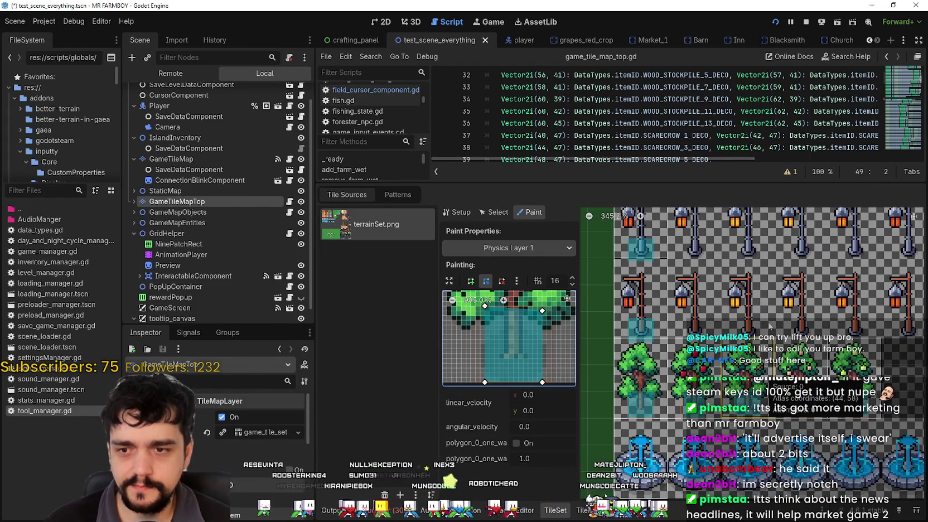
scroll(705, 373, right, 1)
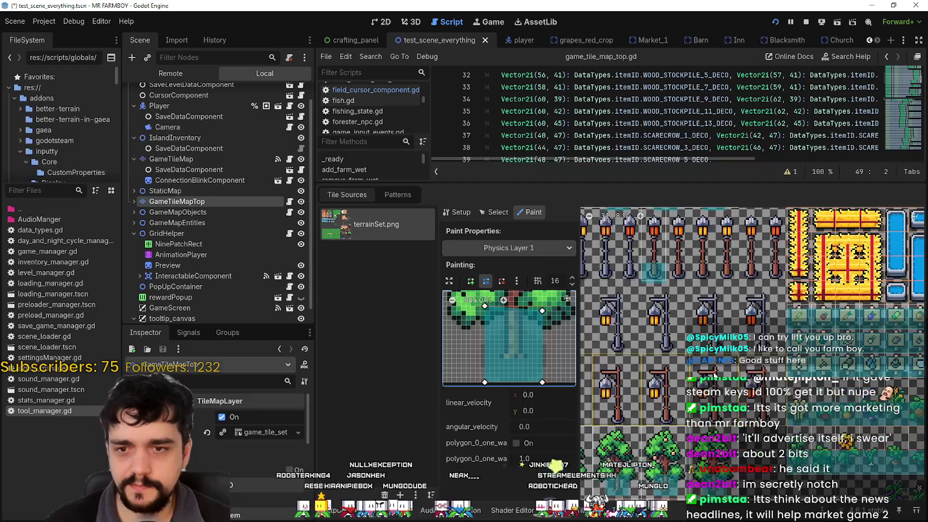
scroll(709, 366, down, 3)
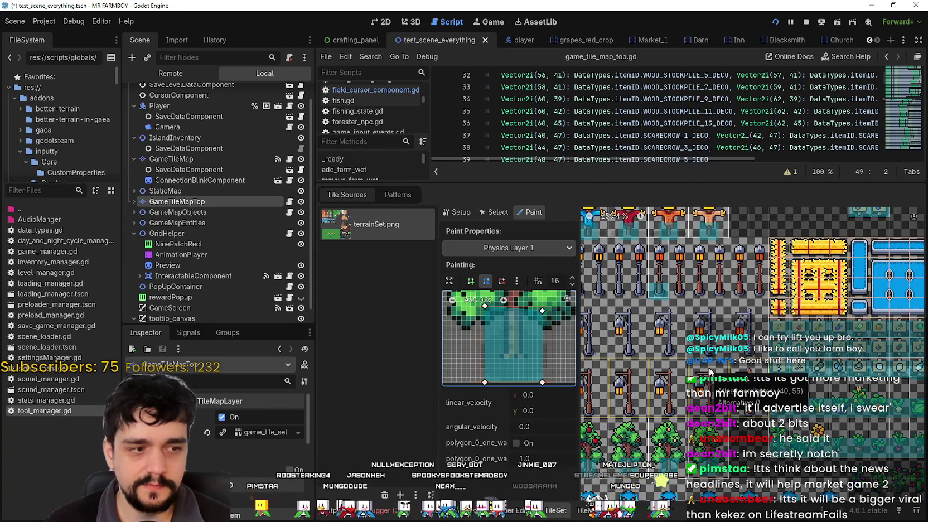
scroll(709, 367, down, 1)
scroll(710, 372, down, 1)
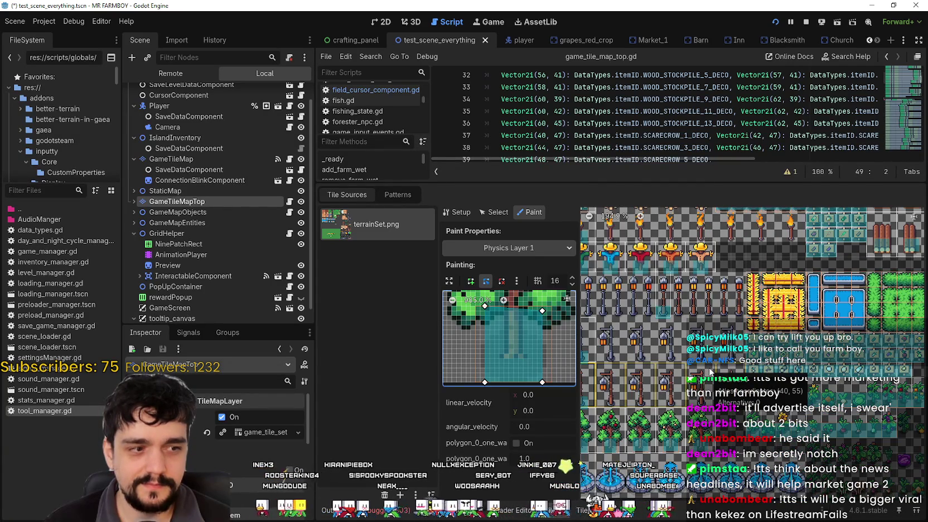
scroll(711, 371, down, 2)
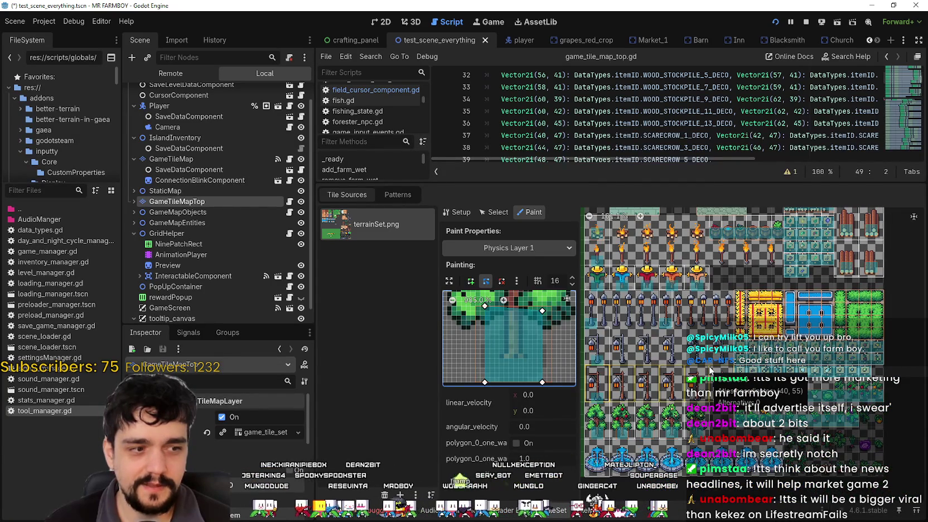
scroll(772, 279, down, 1)
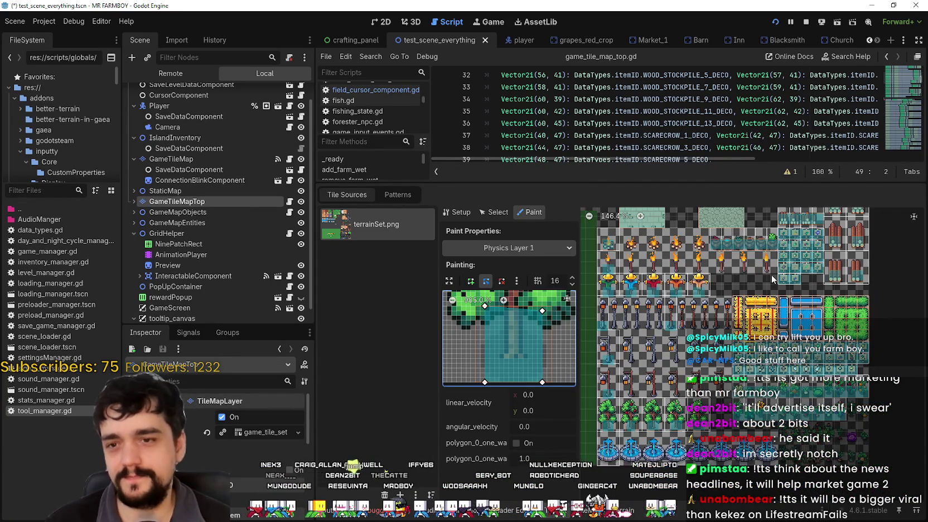
scroll(762, 297, up, 4)
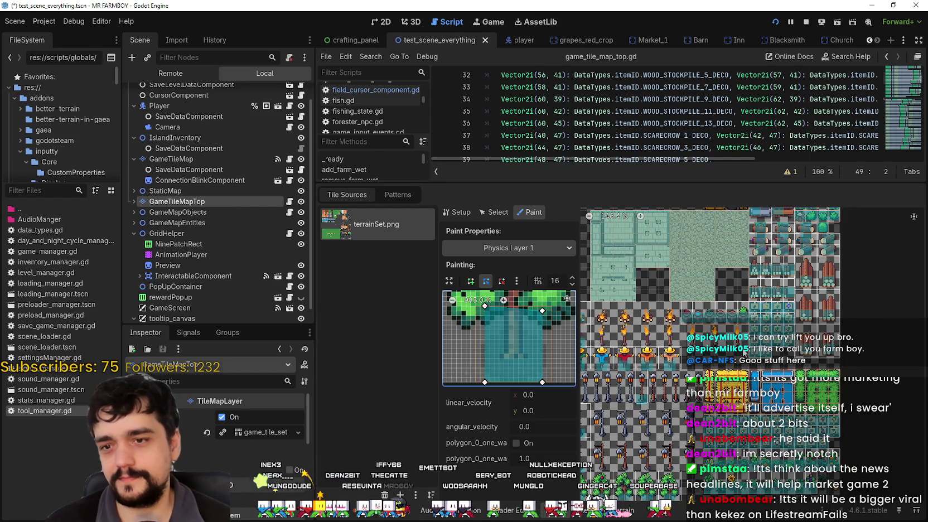
scroll(743, 315, down, 4)
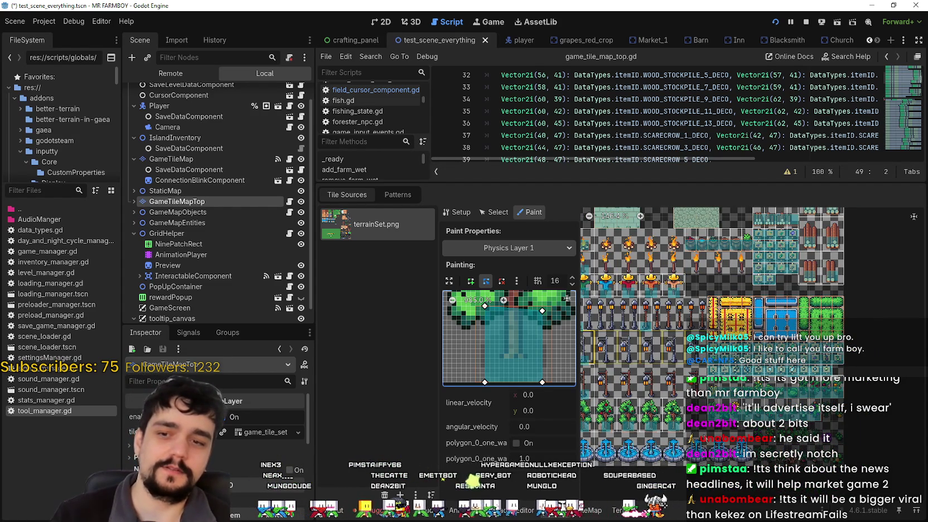
scroll(705, 429, up, 4)
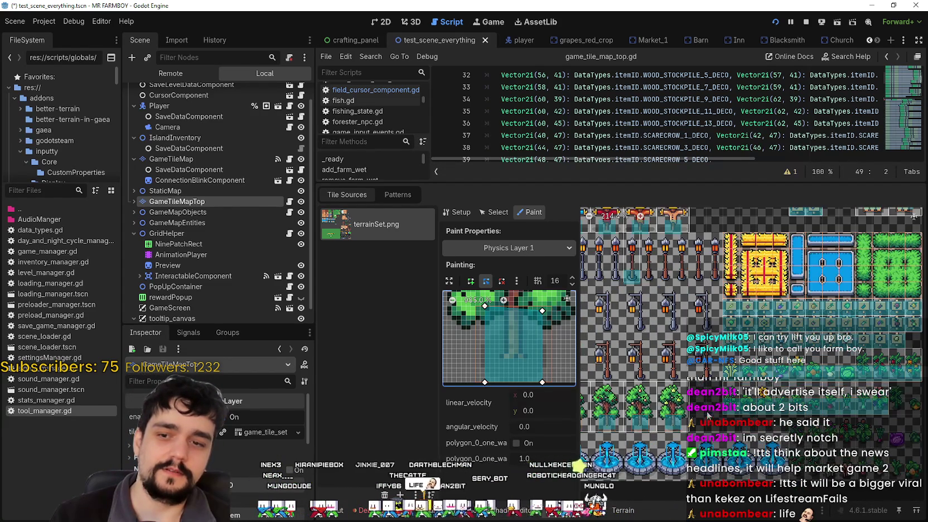
scroll(707, 415, up, 1)
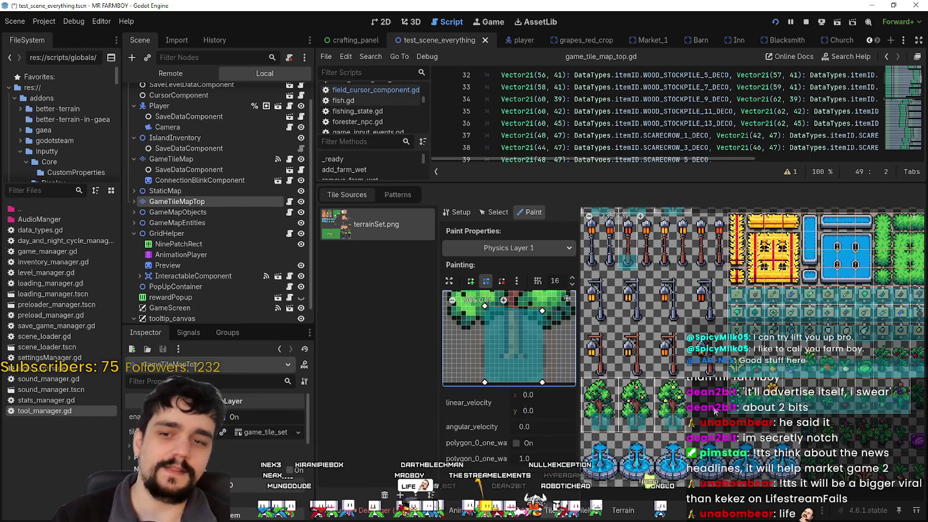
drag(753, 397, 808, 379)
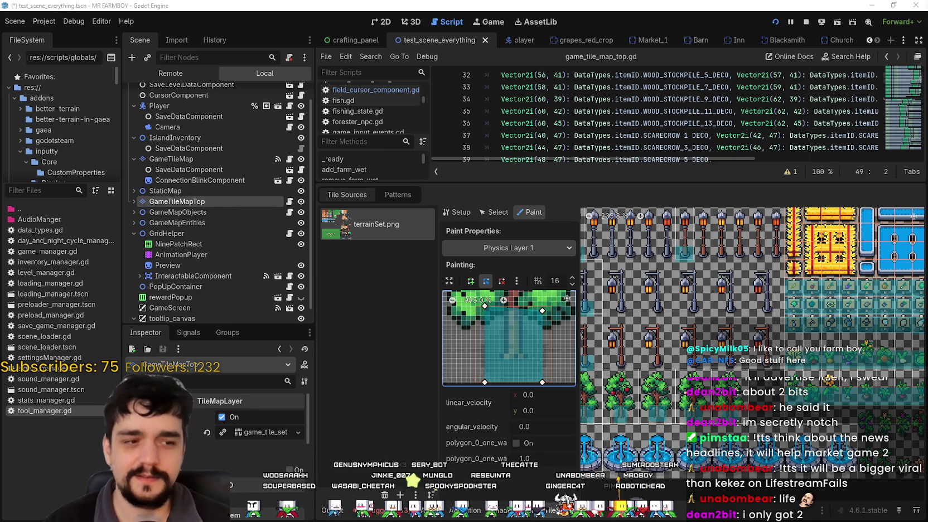
drag(702, 365, 692, 386)
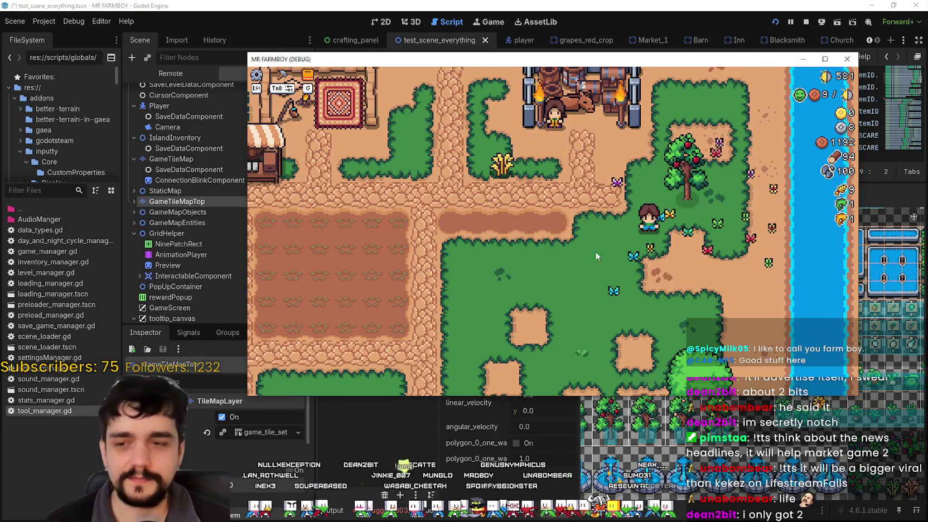
- Walk the farmer up, right and left around the apple tree, passing behind it to test overlap
key(w)
key(d)
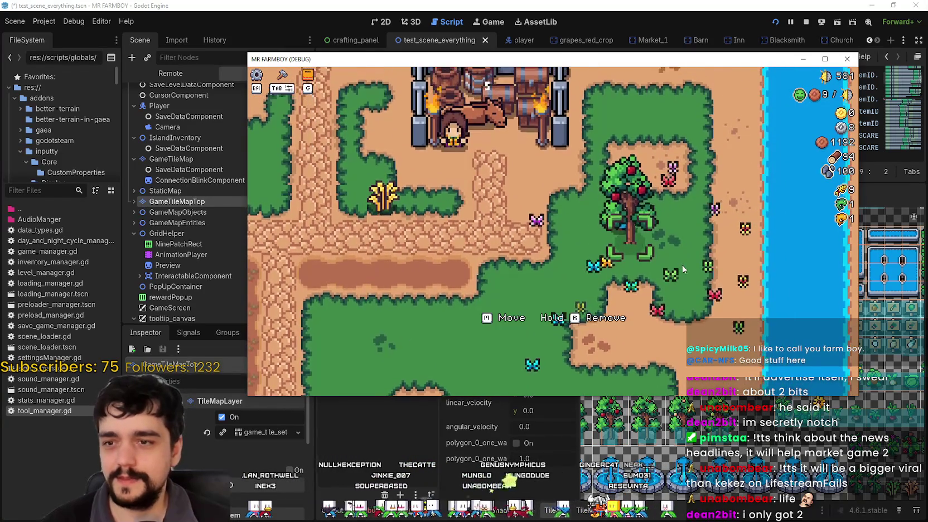
key(a)
key(s)
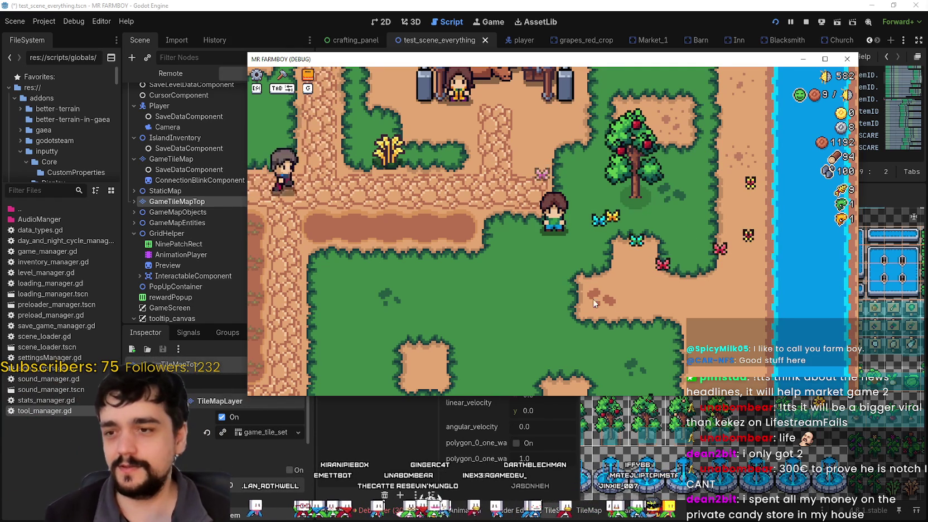
key(w)
key(d)
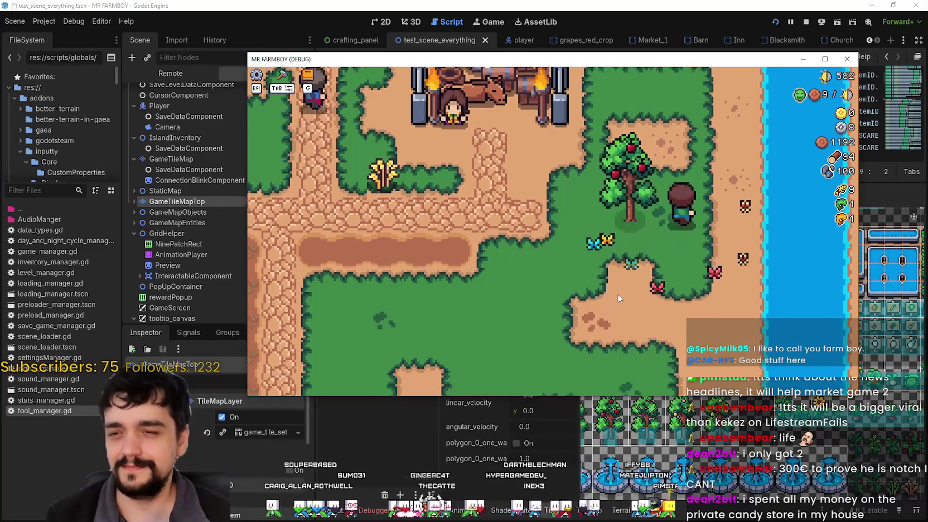
key(a)
key(w)
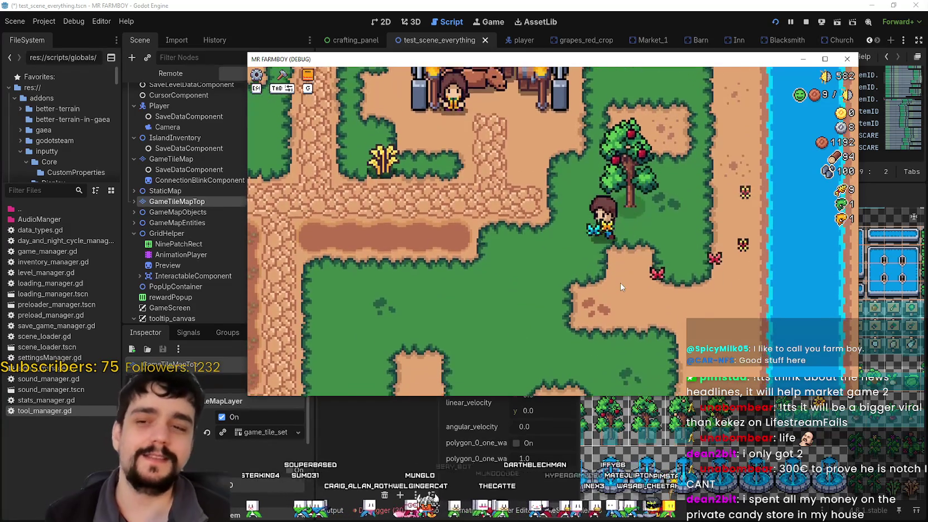
key(d)
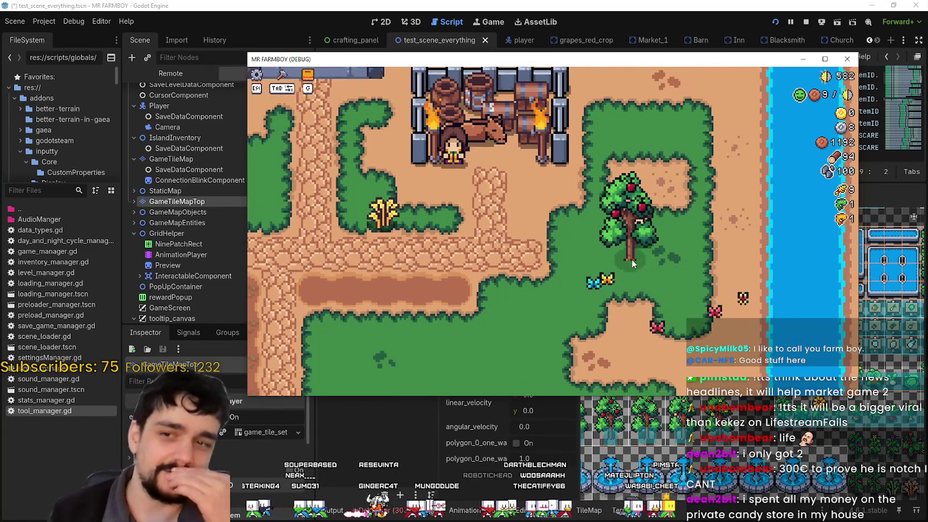
- Walk down the path toward the forge onto the grass, then stop the game for the editor
key(a)
key(w)
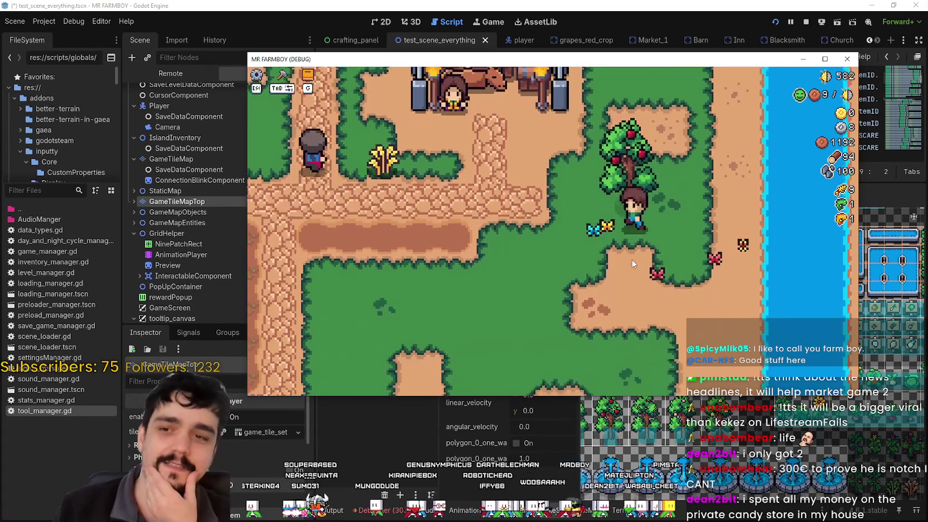
key(s)
key(d)
key(w)
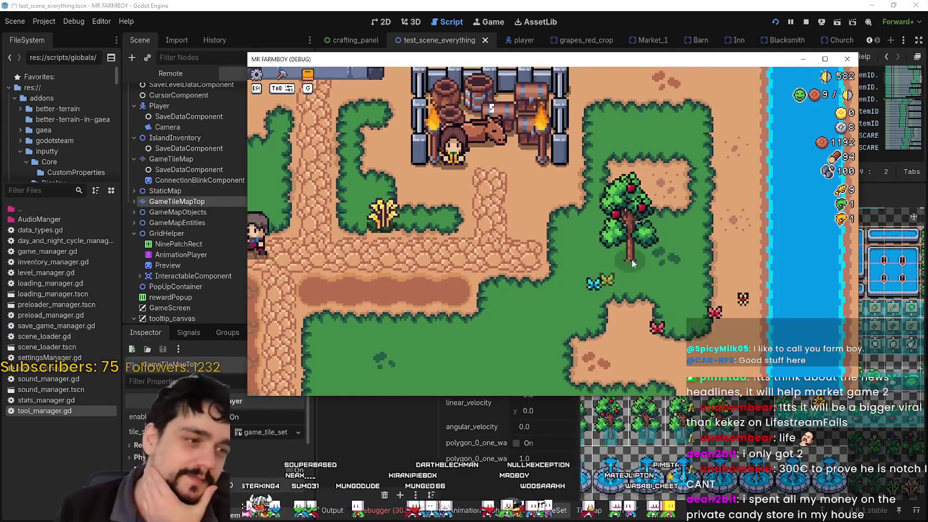
key(s)
key(d)
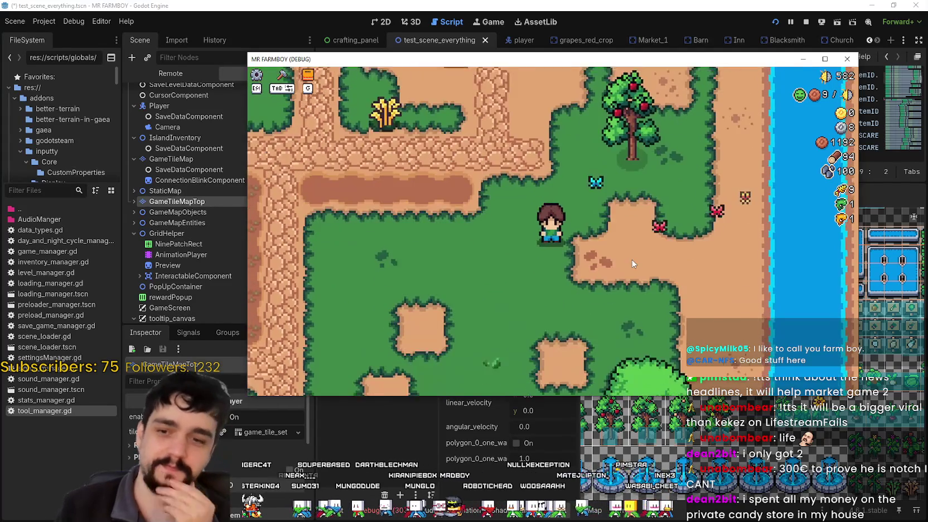
key(alt+Tab)
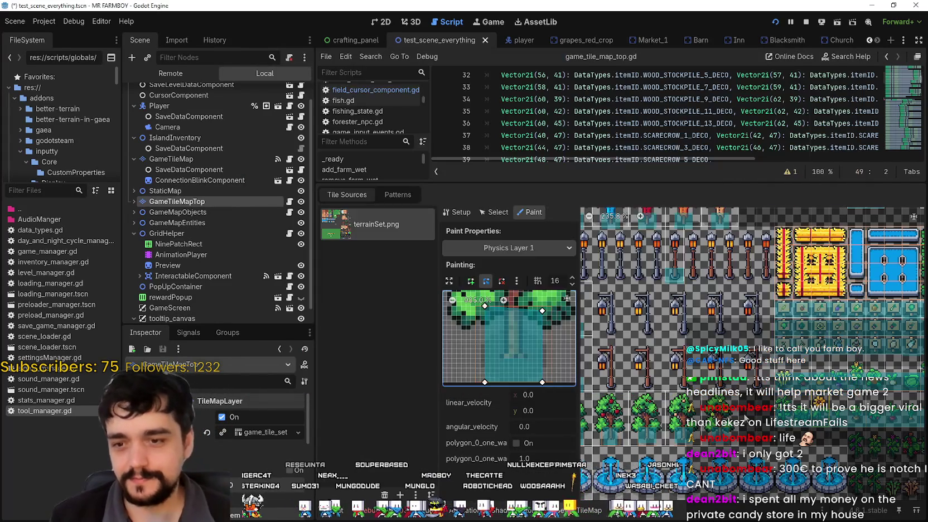
- Lower the collision polygon's top-right and top-left corners to the trunk, then rerun the game
scroll(715, 431, left, 4)
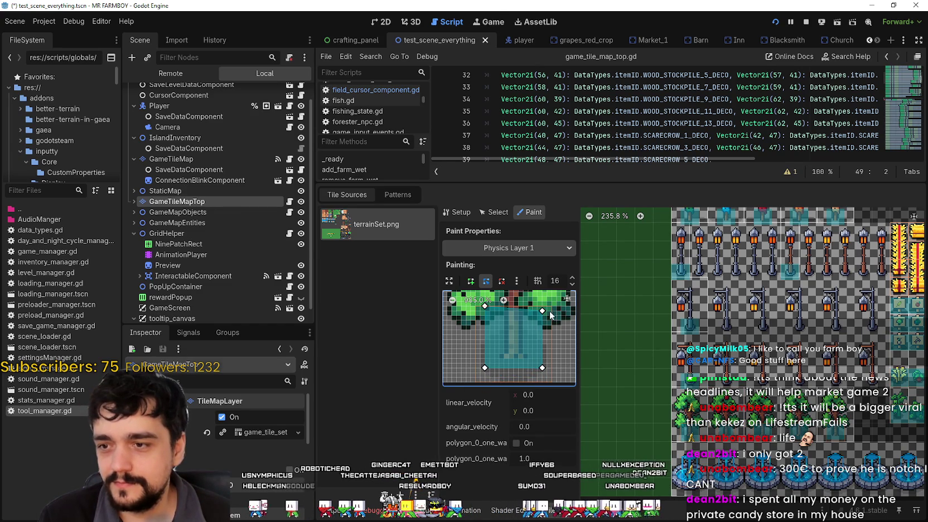
drag(543, 311, 542, 316)
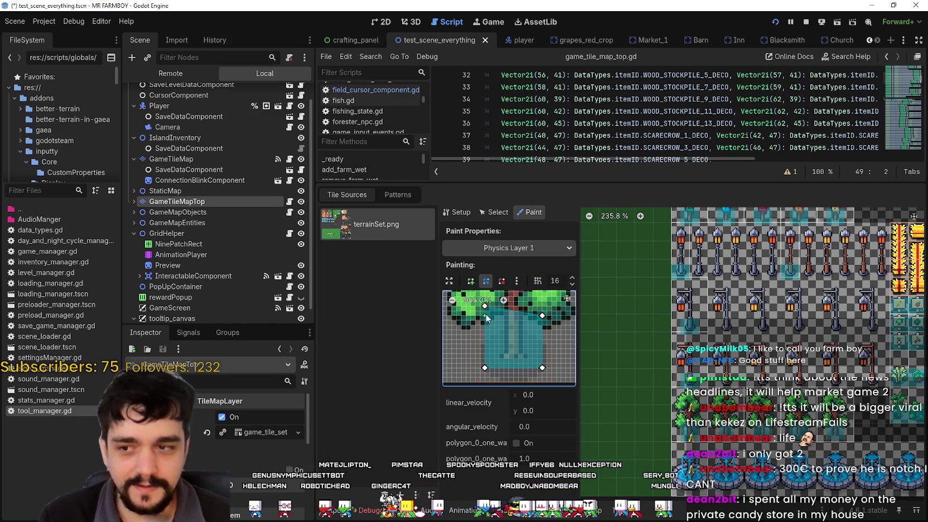
drag(493, 322, 495, 331)
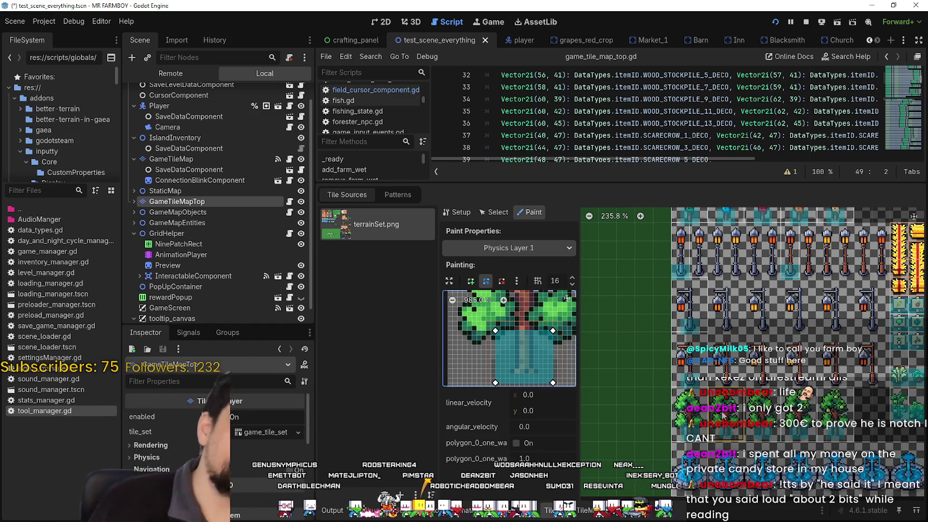
key(w)
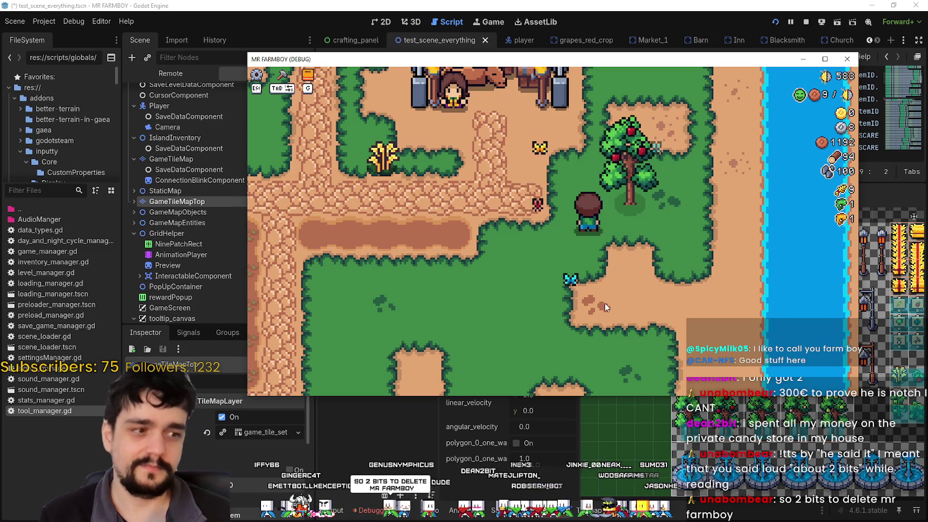
- Walk the farmer up, right, left and down around the apple tree to check the collision
key(w)
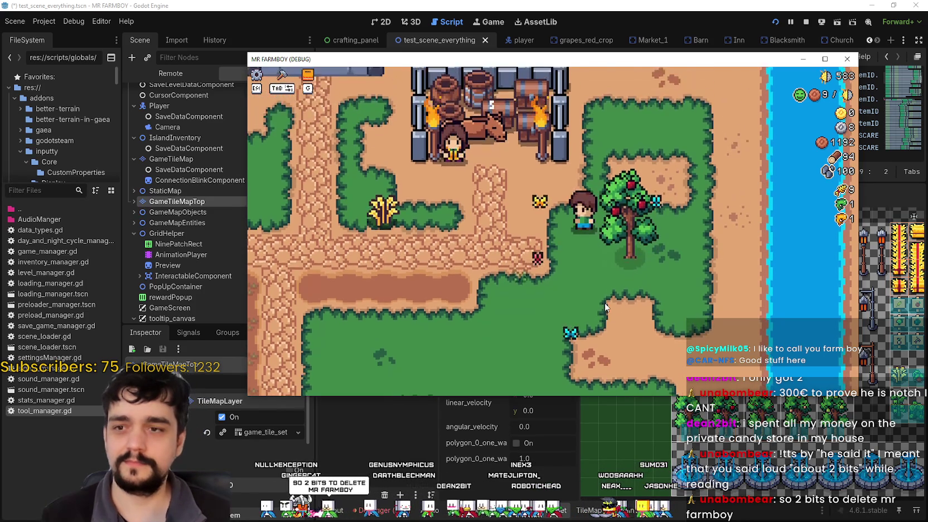
key(d)
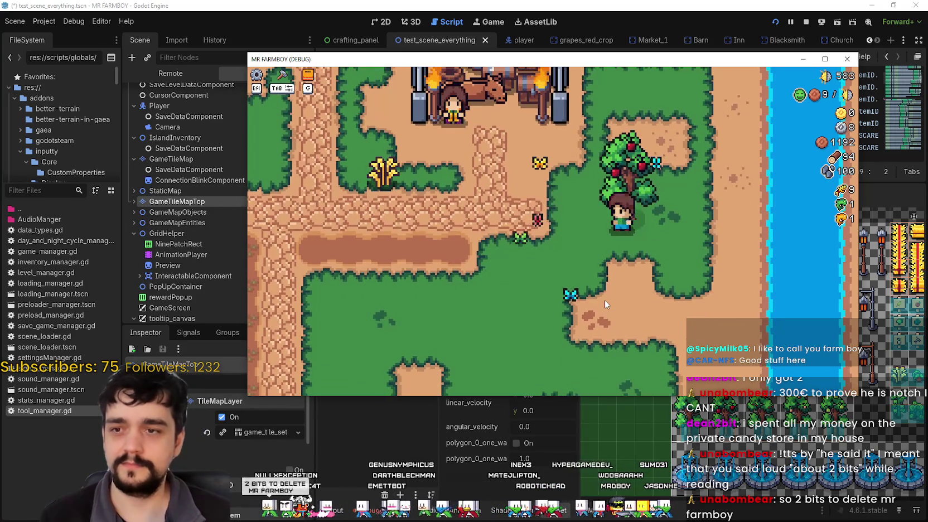
key(a)
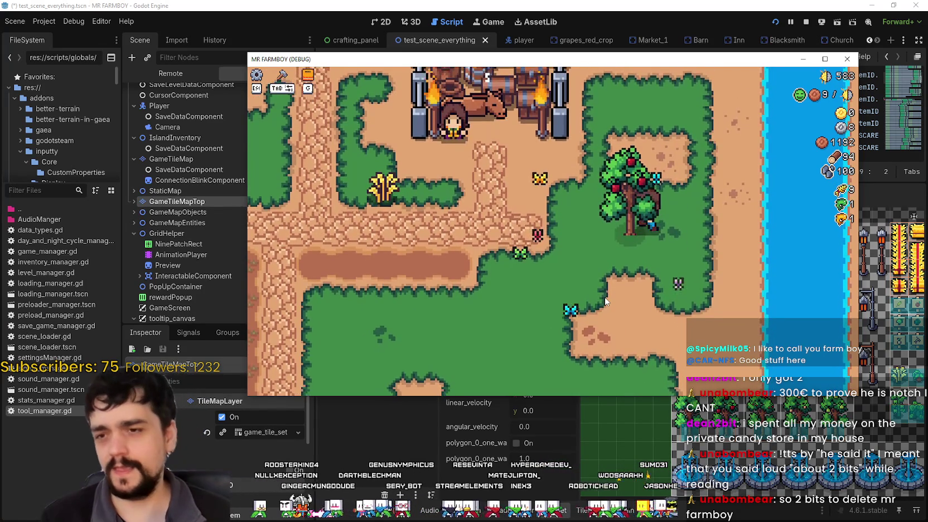
key(s)
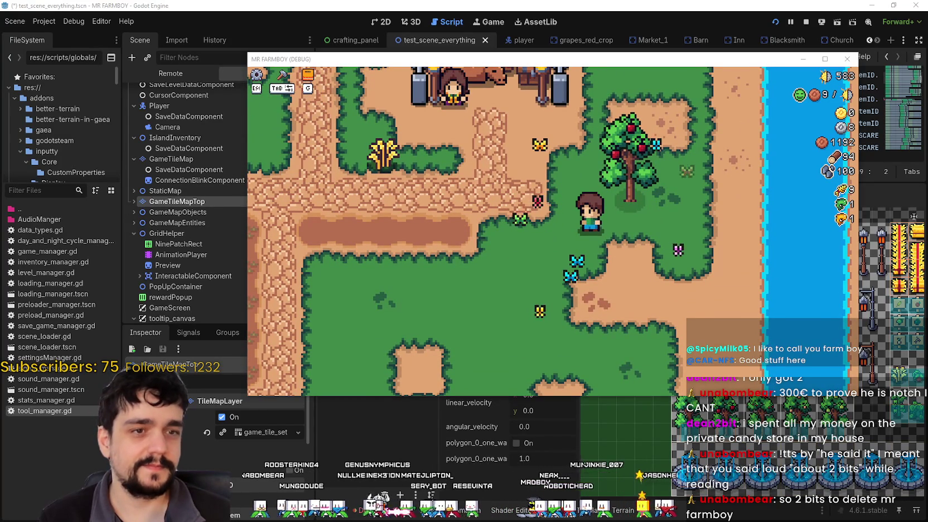
key(w)
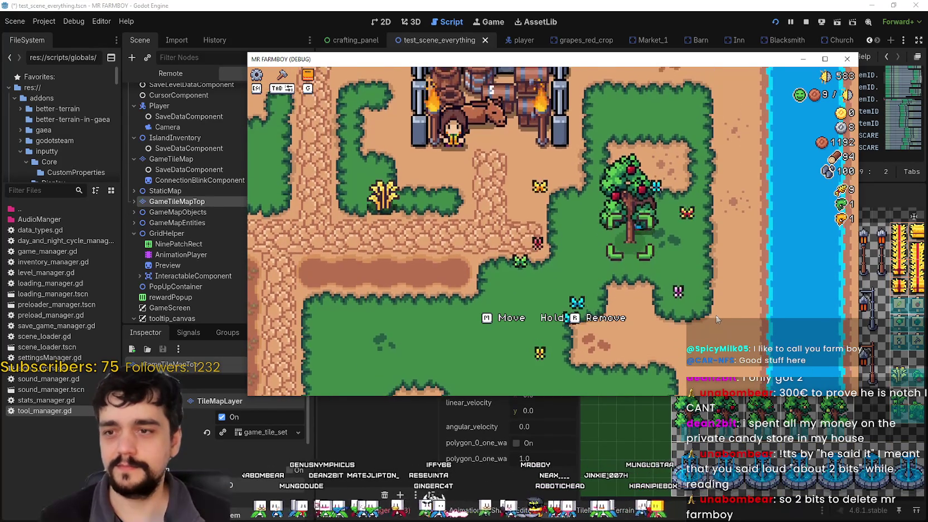
key(s)
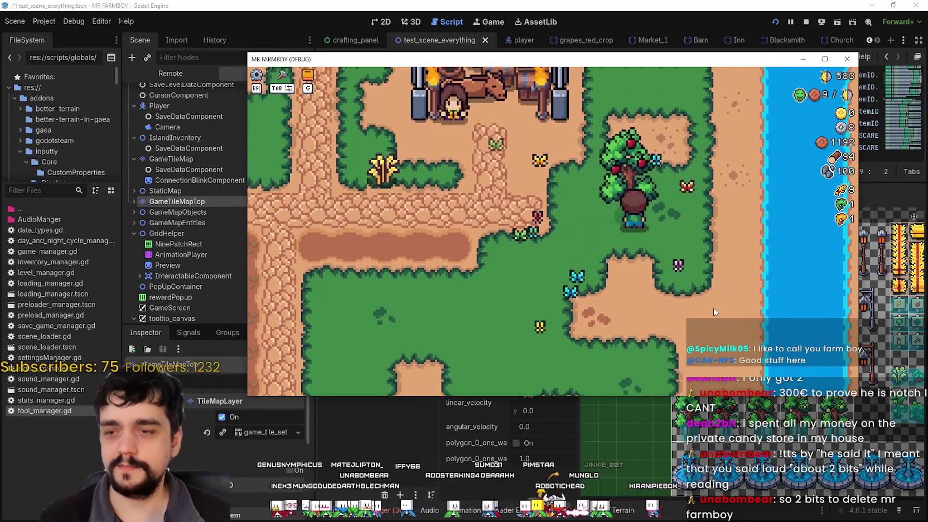
- Stop the game, save the scene, and open the Decorations crafting list in the relaunched game
key(F8)
key(ctrl+s)
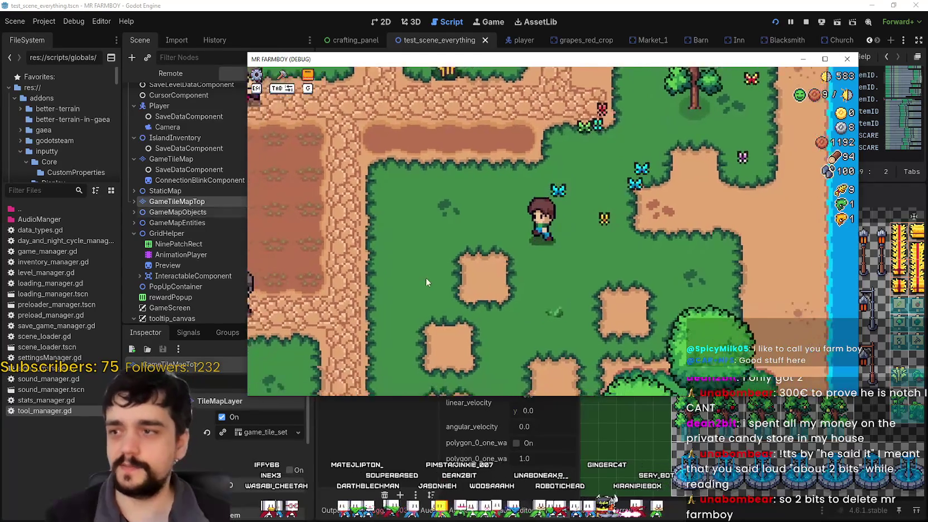
key(Tab)
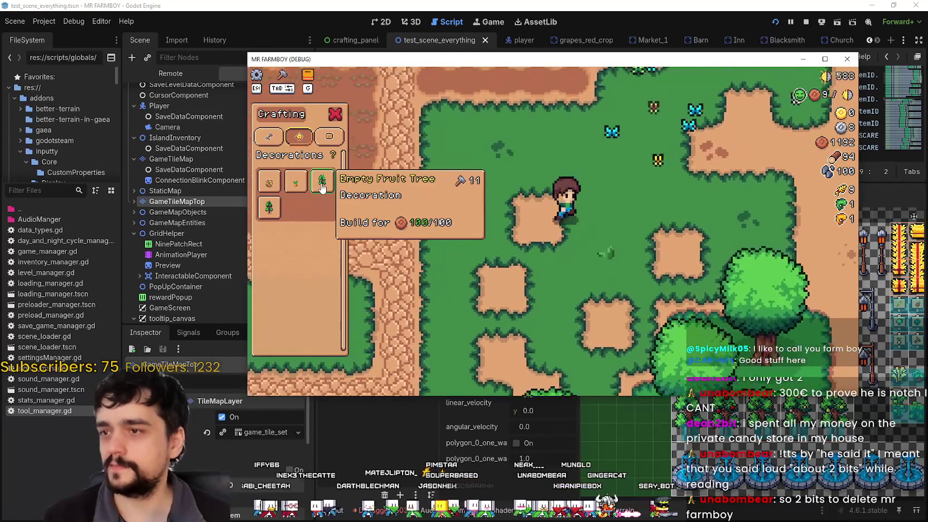
- Select the Empty Fruit Tree to build while walking up-right, then cancel building
click(321, 187)
key(w)
key(d)
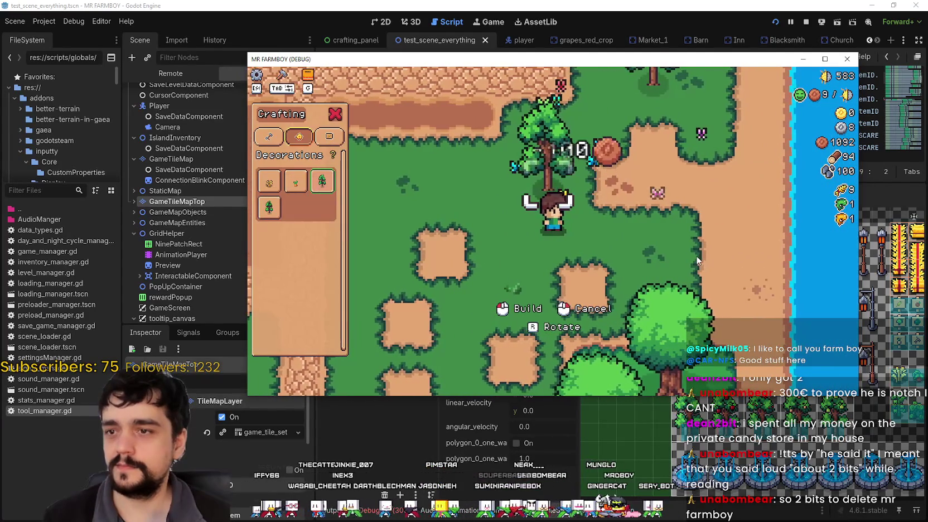
key(Tab)
- Walk up behind the tree and around it, bumping into it to test collision
key(w)
key(s)
key(w)
key(a)
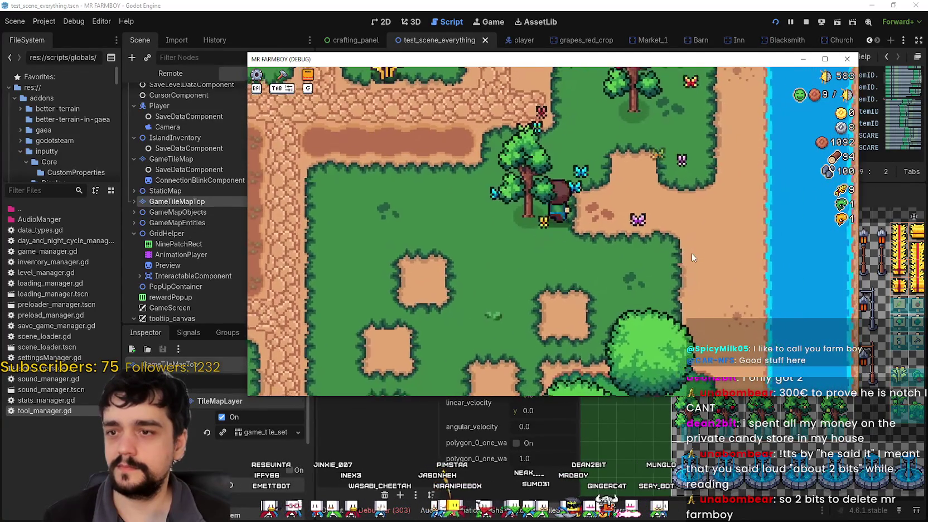
key(a)
key(s)
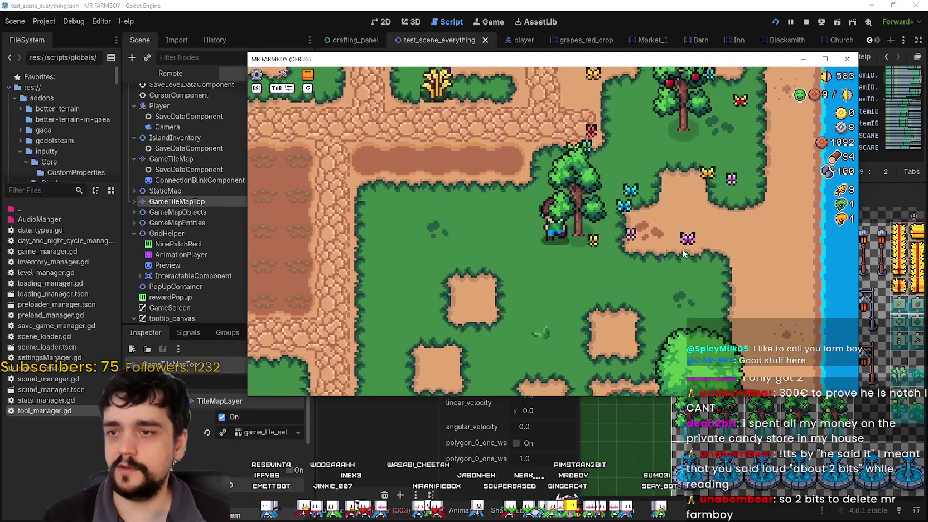
key(d)
key(w)
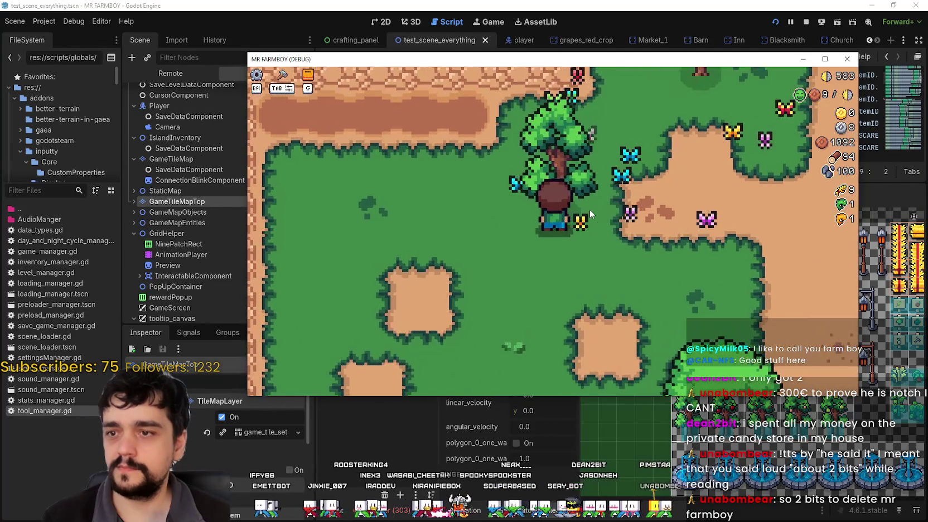
- Walk behind the tree and back out down-right, then away below it
key(a)
key(d)
key(s)
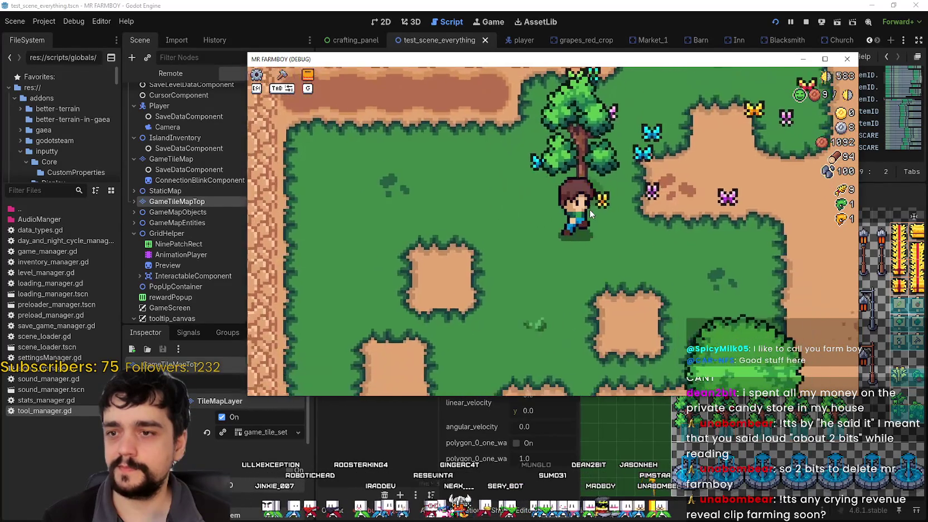
key(w)
key(s)
key(d)
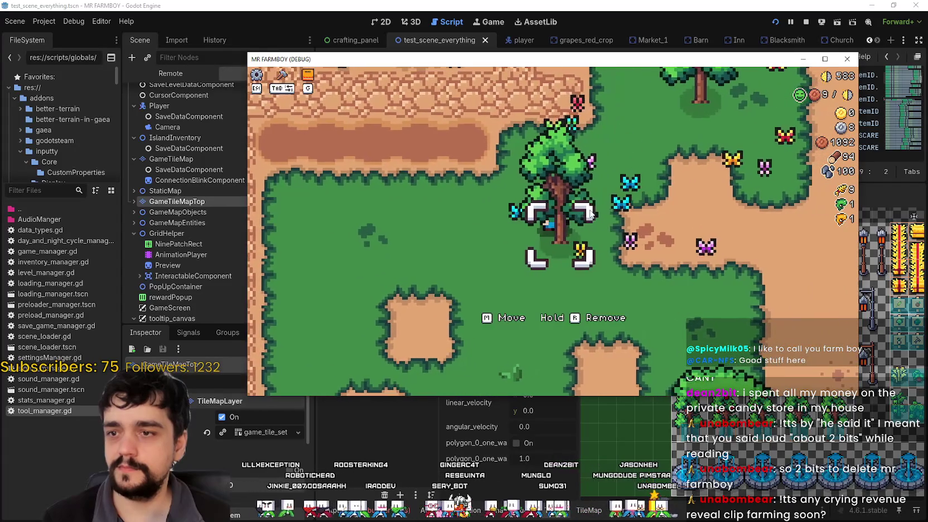
key(a)
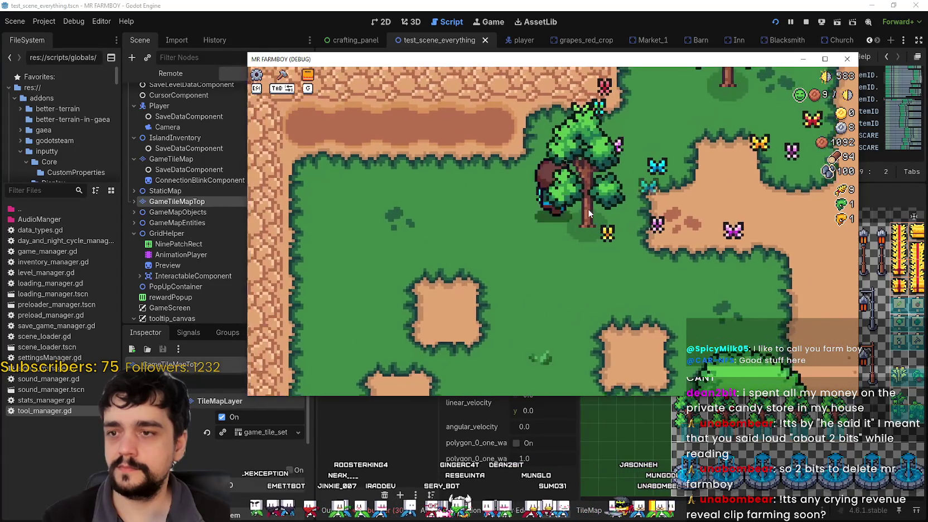
key(d)
key(s)
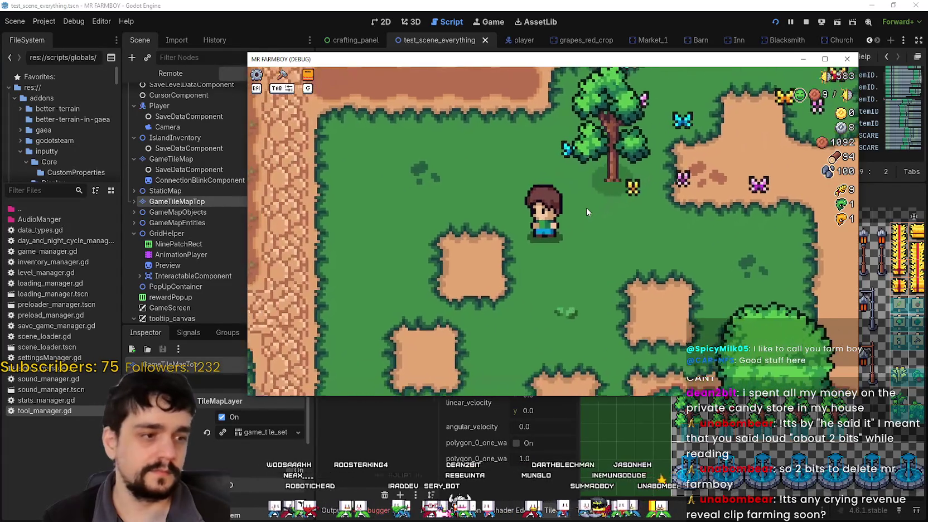
scroll(586, 208, down, 3)
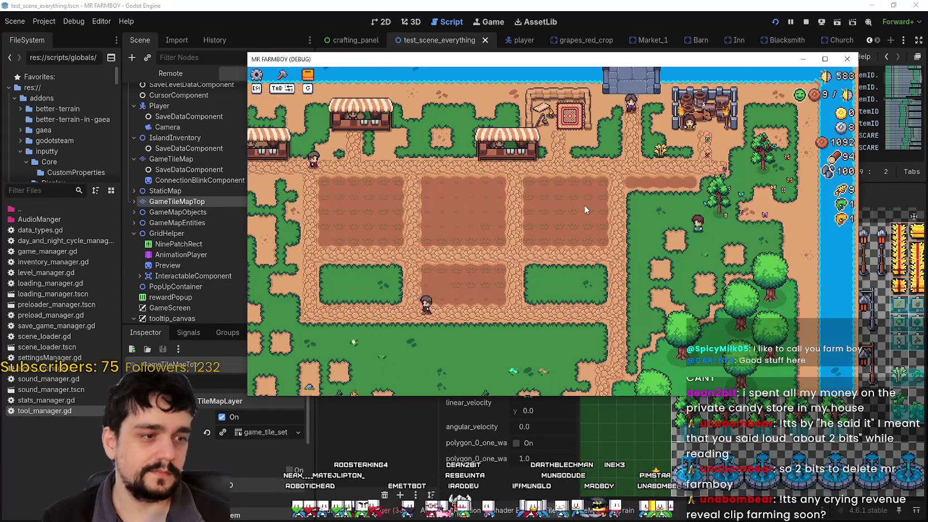
scroll(583, 205, up, 3)
- Walk onto the cobblestone path, up past the wheat, and around the grass field
key(a)
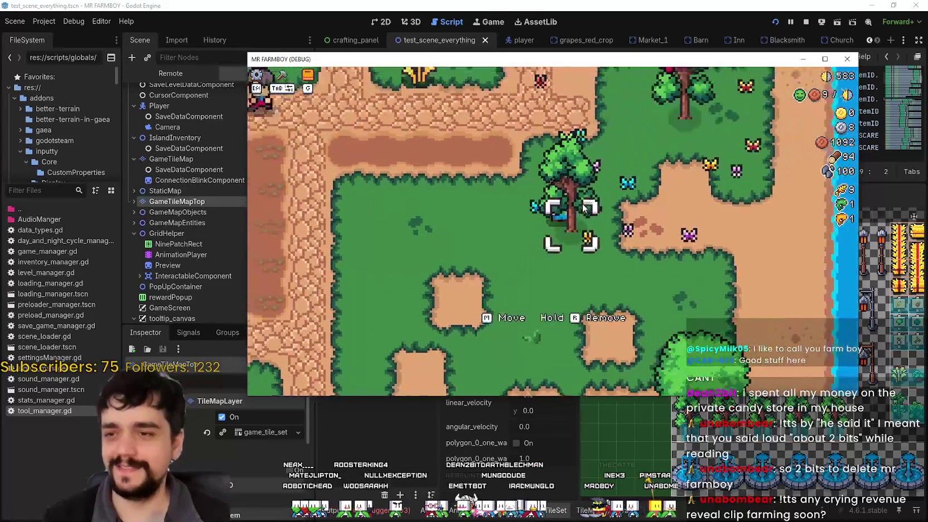
key(w)
key(w)
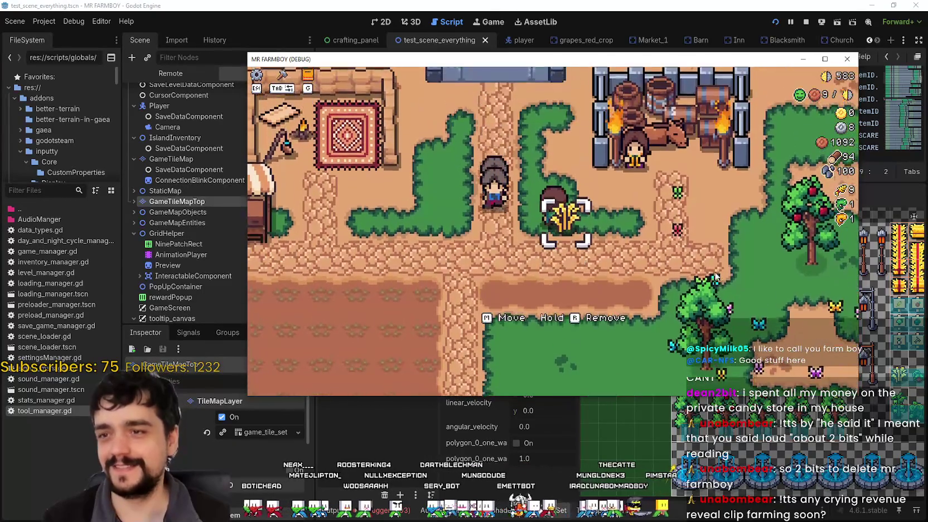
key(d)
key(s)
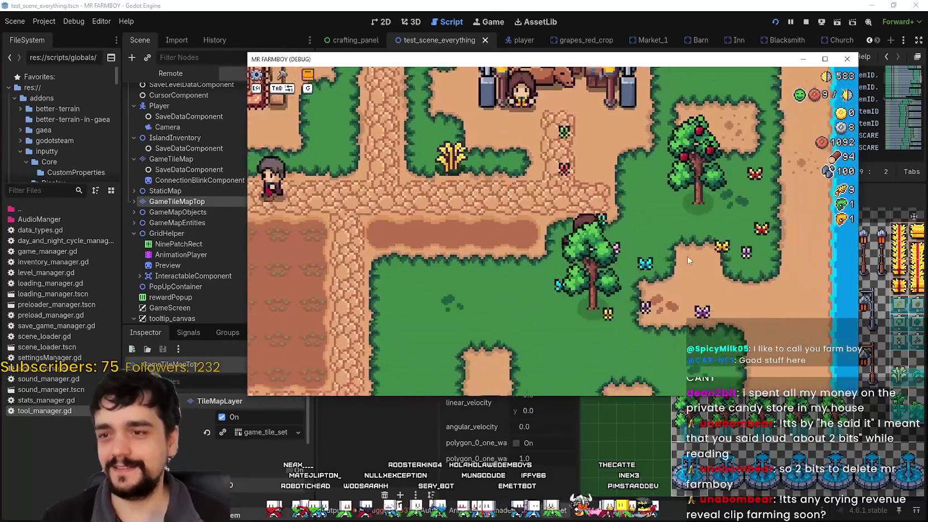
key(d)
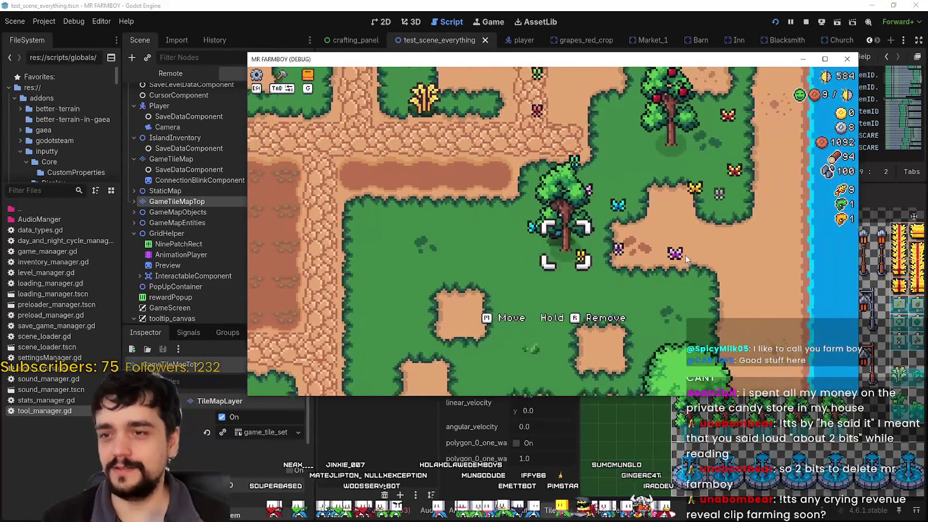
key(w)
key(s)
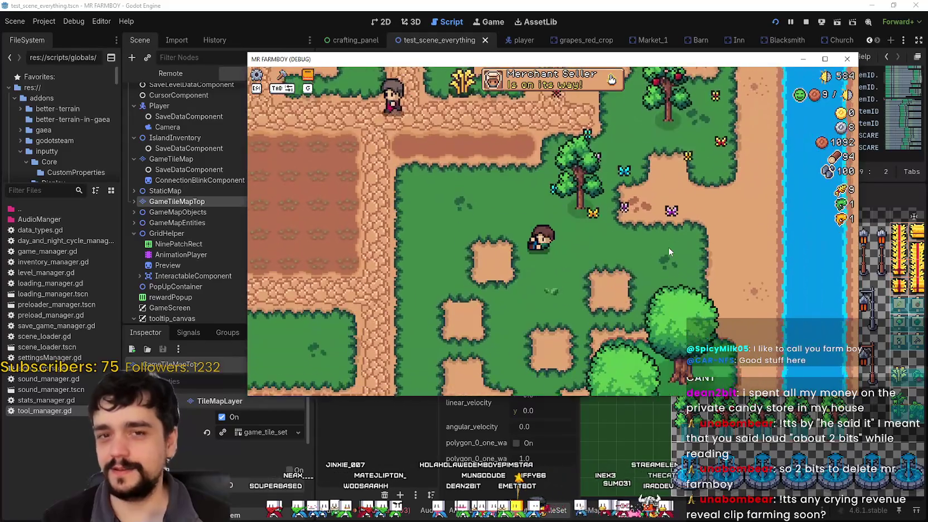
key(a)
key(s)
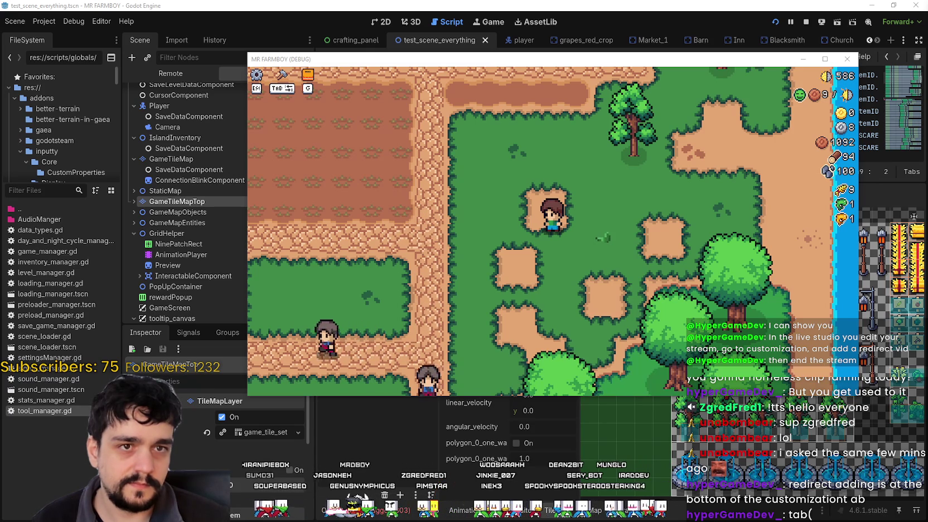
- Bring the YouTube Studio browser window over the game, nudge it up and resize it
mouse_move(927, 45)
mouse_down()
mouse_move(410, 42)
mouse_move(365, 22)
mouse_up()
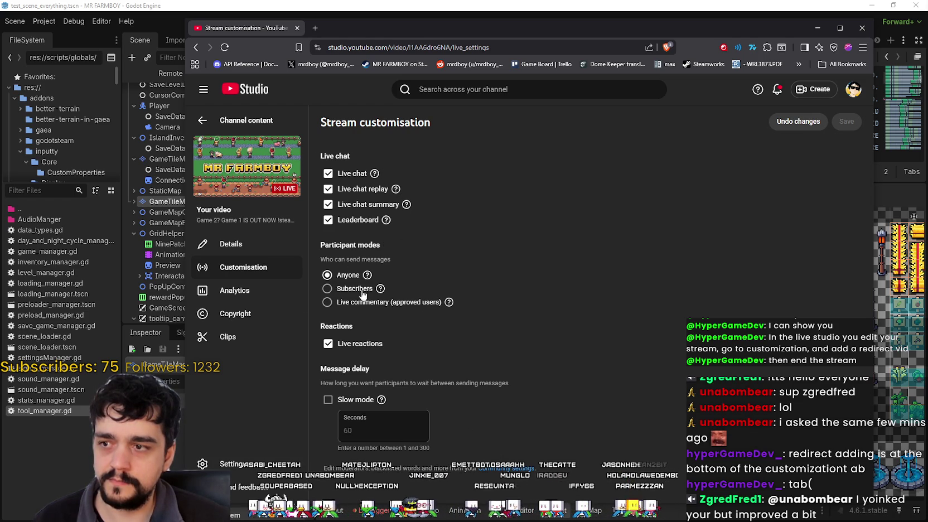
drag(680, 28, 691, 13)
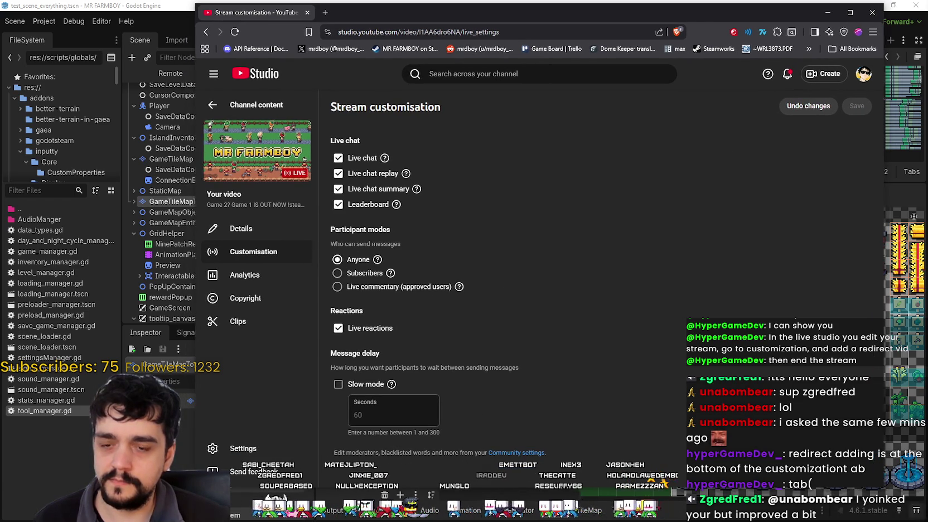
mouse_move(878, 489)
mouse_down()
mouse_move(816, 490)
mouse_move(892, 490)
mouse_move(799, 409)
mouse_up()
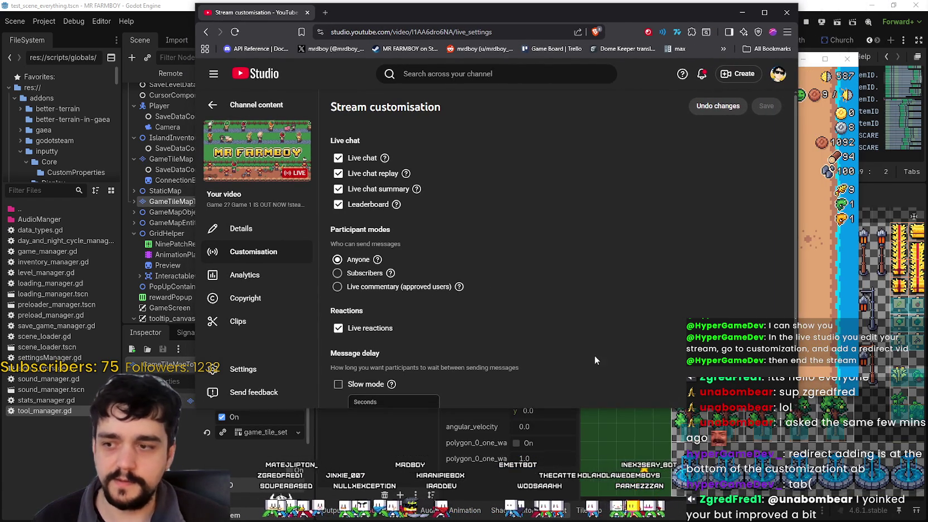
- Scroll through Stream customisation: live reactions on, slow mode off, anyone can chat
scroll(594, 355, down, 1)
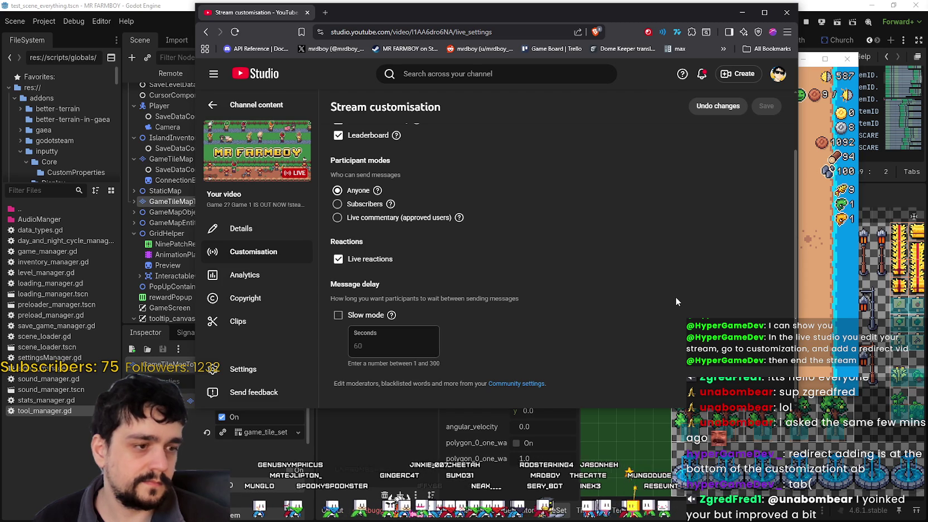
scroll(674, 300, up, 2)
scroll(674, 300, down, 2)
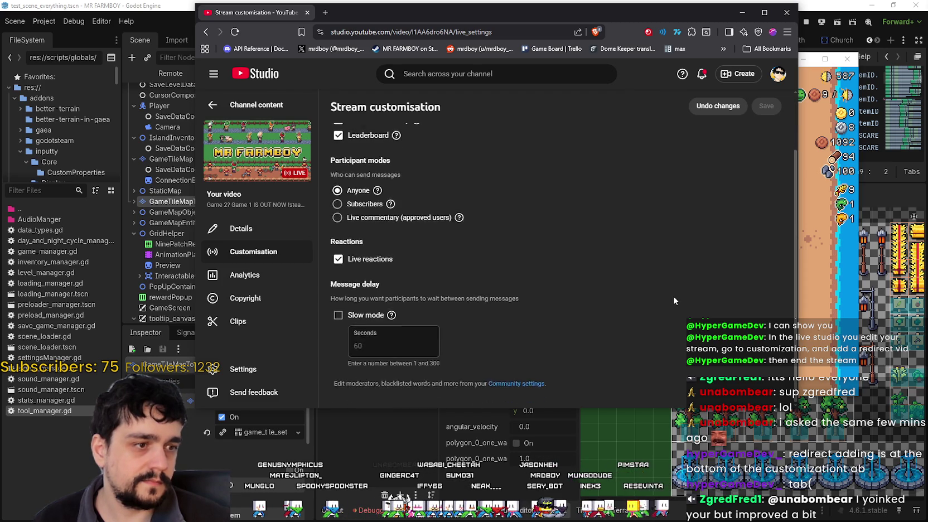
scroll(671, 300, up, 2)
scroll(668, 300, down, 2)
scroll(666, 300, up, 1)
scroll(665, 299, down, 1)
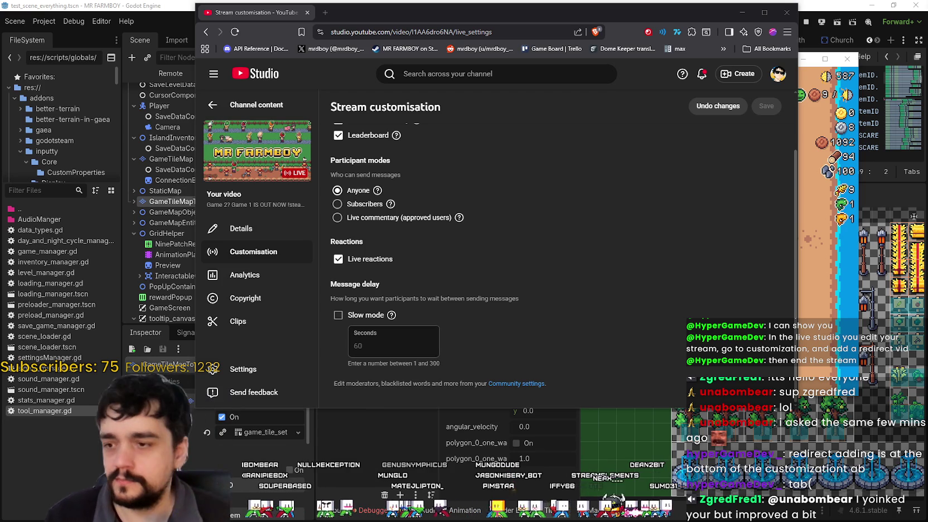
scroll(473, 264, up, 1)
scroll(473, 264, down, 1)
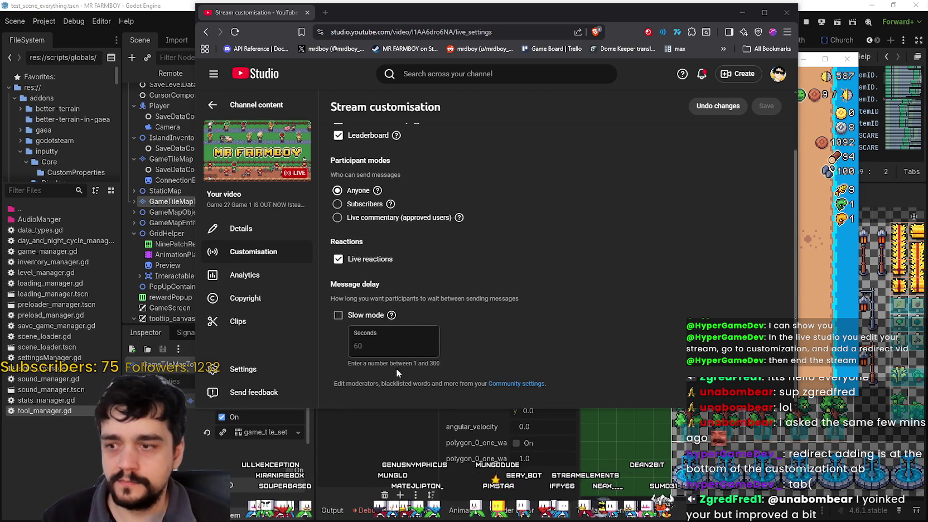
scroll(529, 331, up, 1)
scroll(532, 326, down, 1)
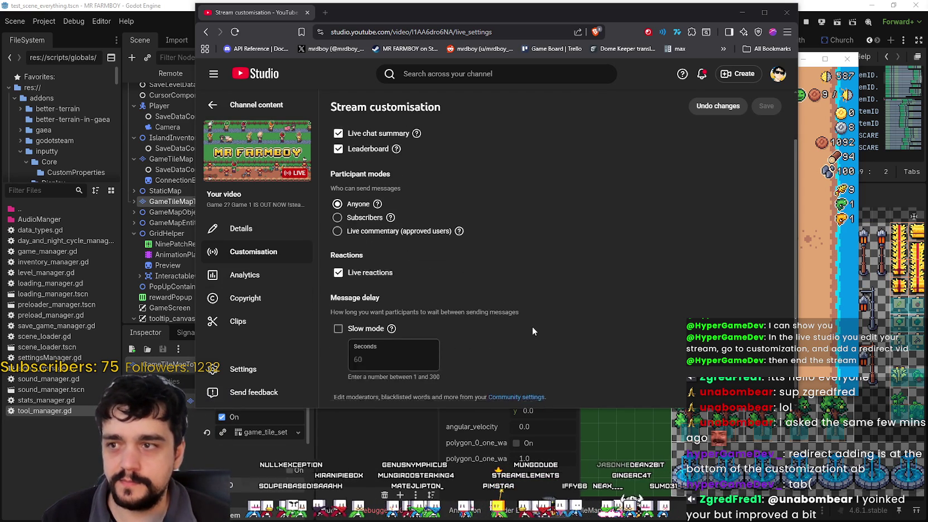
scroll(577, 275, up, 1)
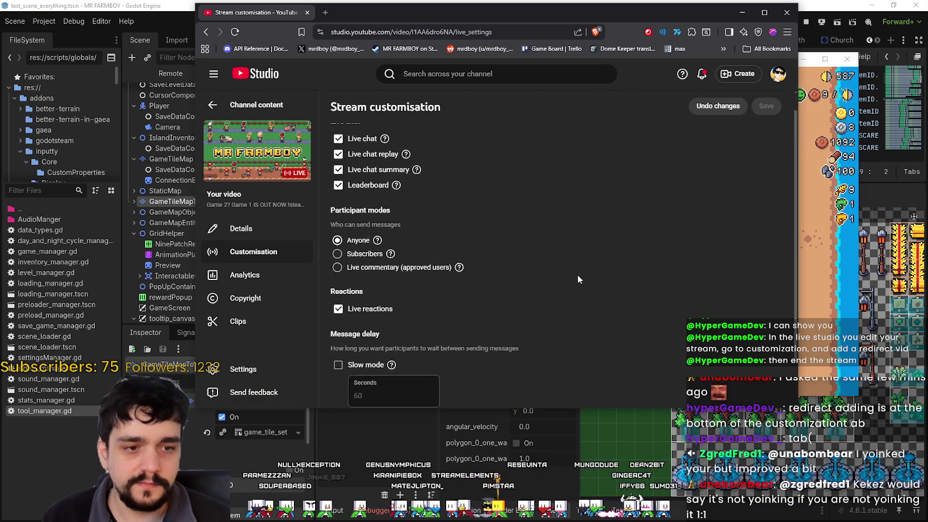
scroll(572, 271, down, 1)
scroll(567, 270, up, 1)
scroll(565, 270, down, 1)
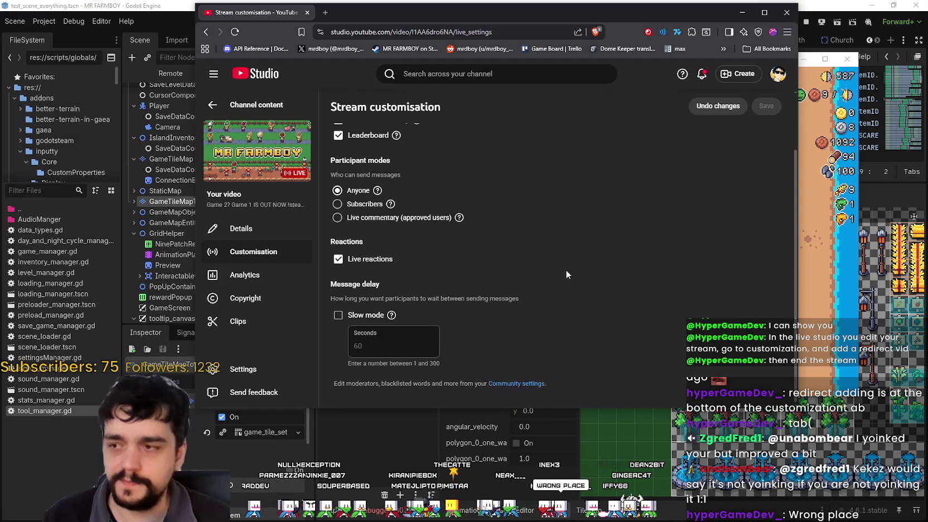
- Review the stream's details including advanced settings, then go back to Customisation
click(281, 223)
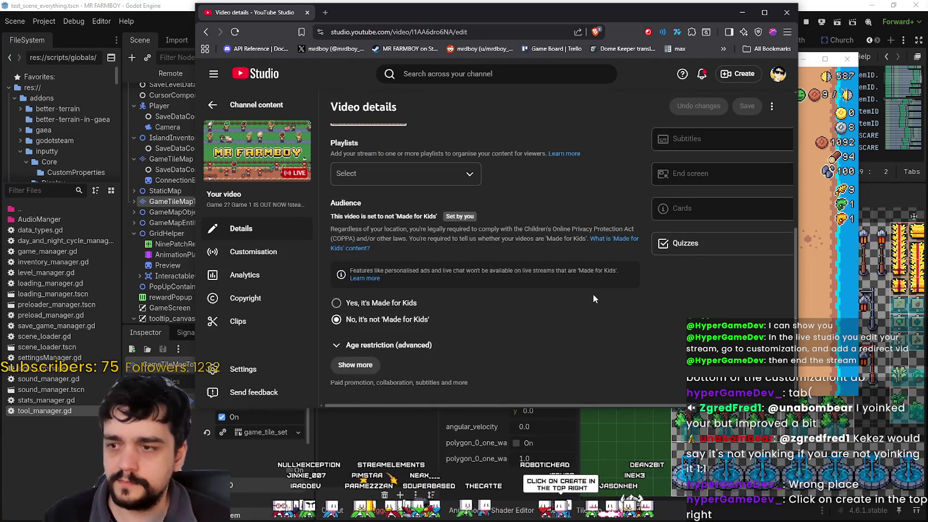
click(372, 364)
scroll(513, 336, down, 7)
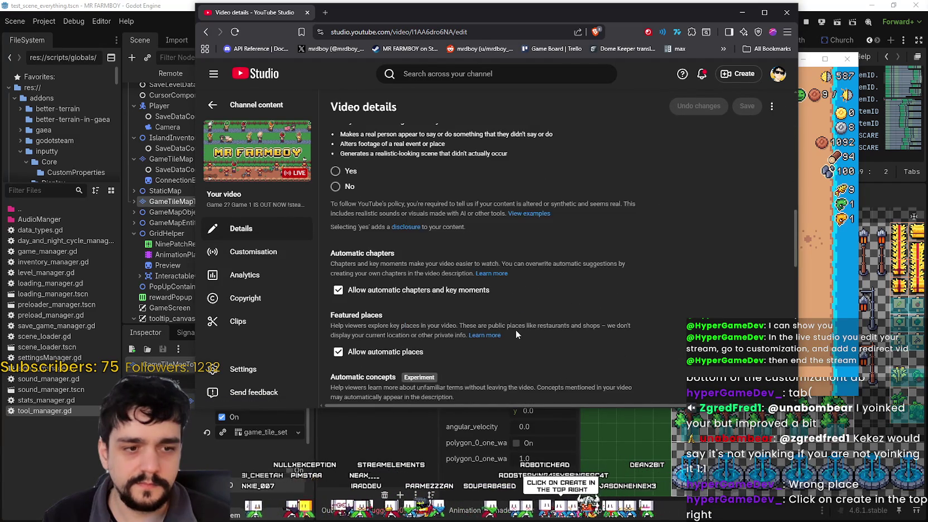
scroll(516, 329, down, 6)
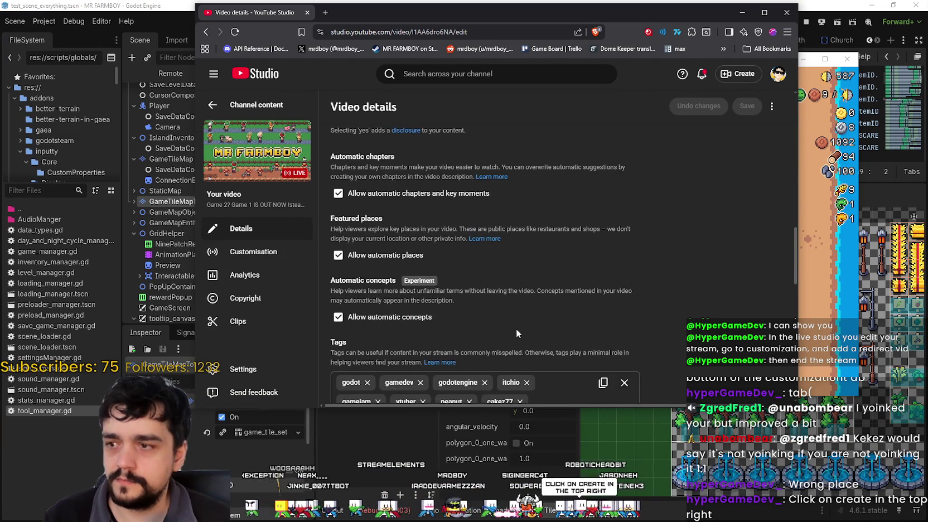
scroll(517, 326, down, 6)
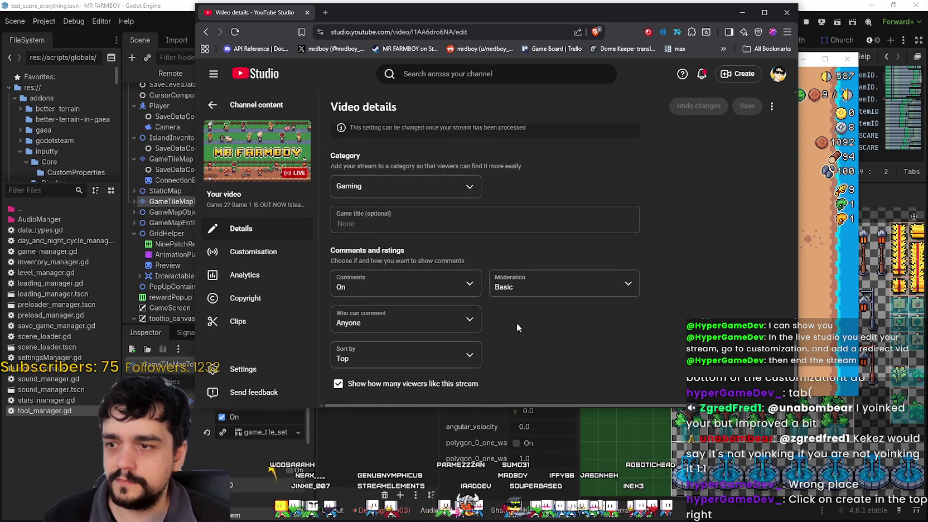
scroll(708, 337, up, 10)
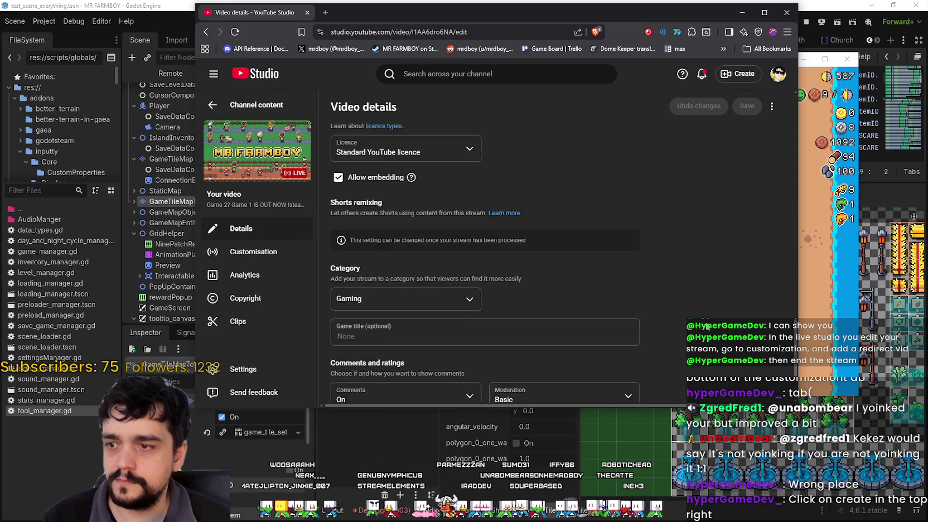
click(301, 252)
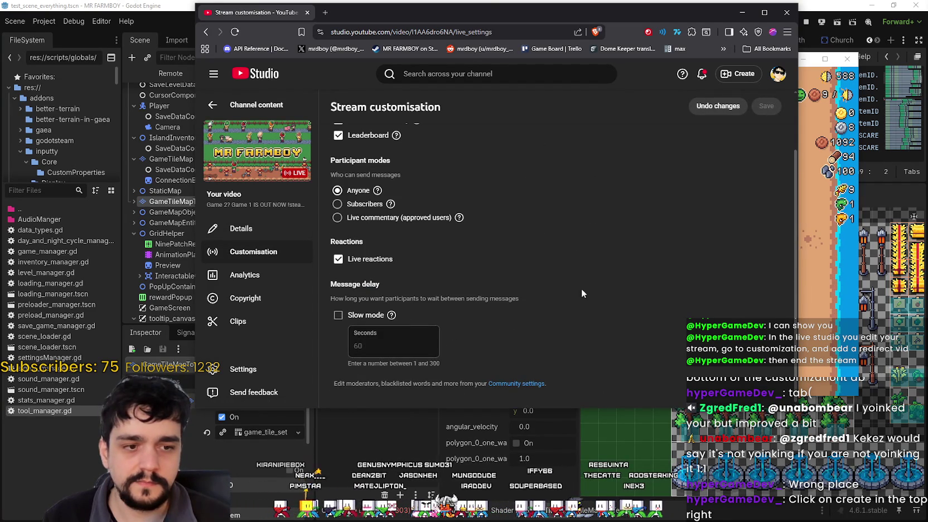
- Go to the live streaming control room via Create and view its stream settings, widening the window
click(741, 75)
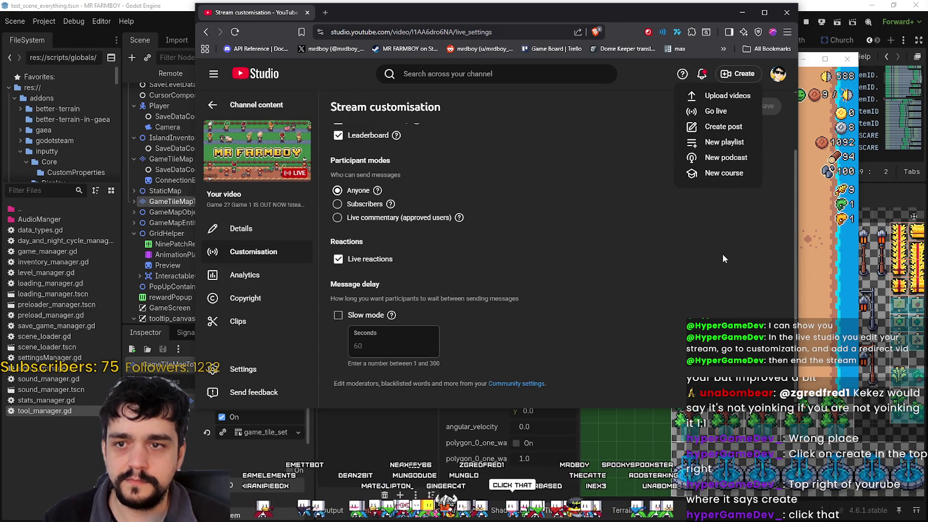
click(719, 113)
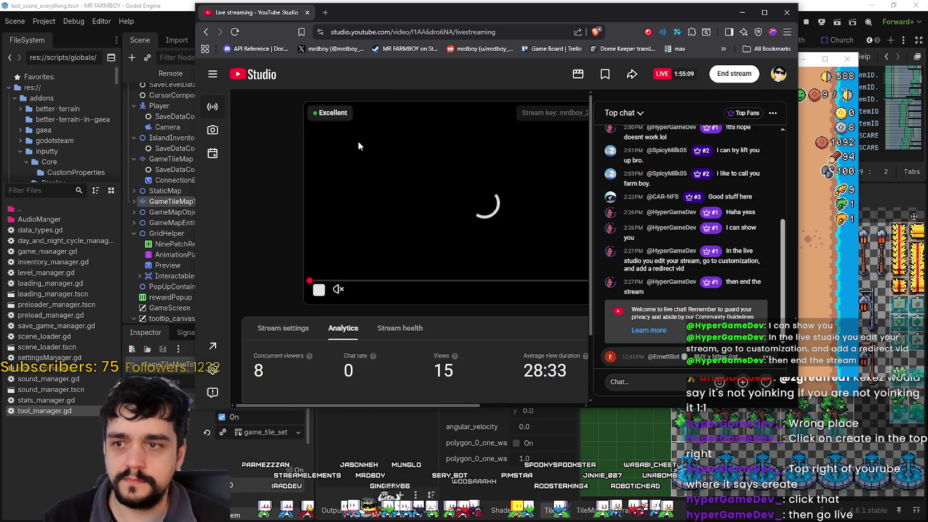
scroll(295, 271, down, 2)
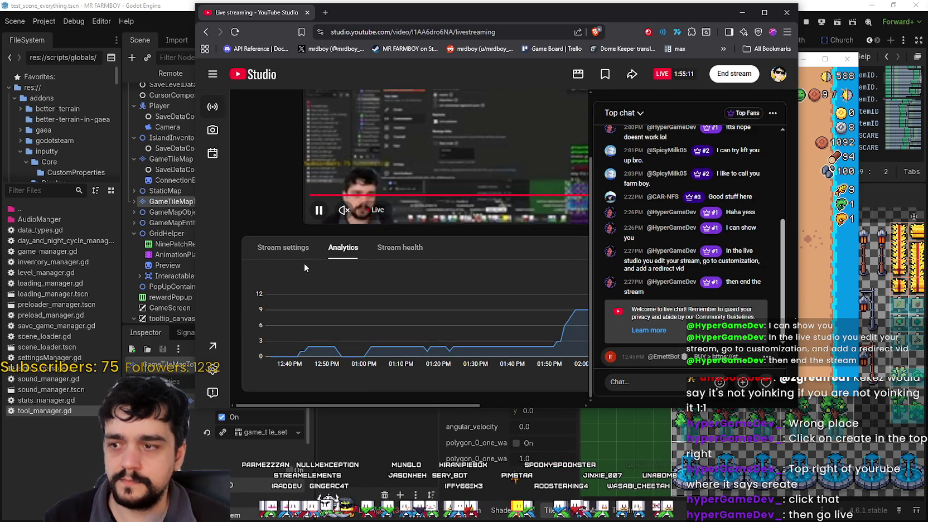
scroll(416, 307, up, 1)
click(282, 246)
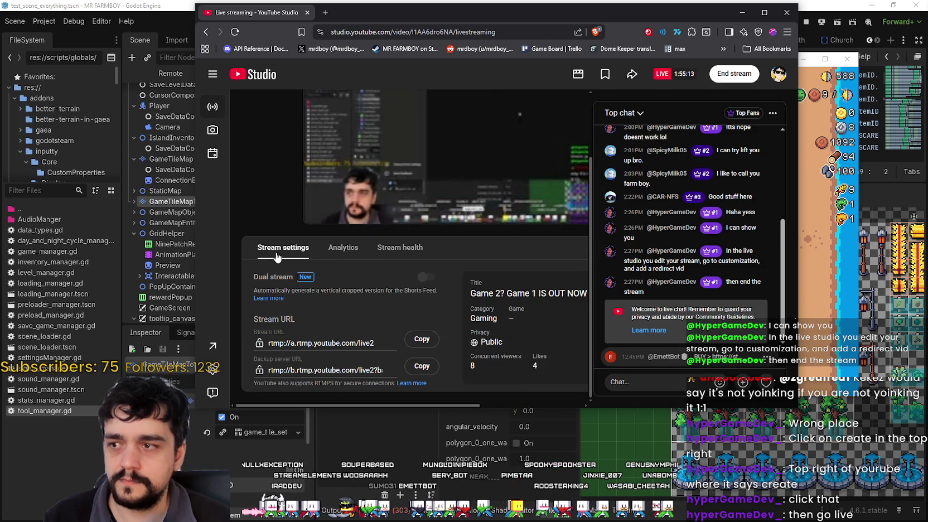
scroll(393, 329, down, 3)
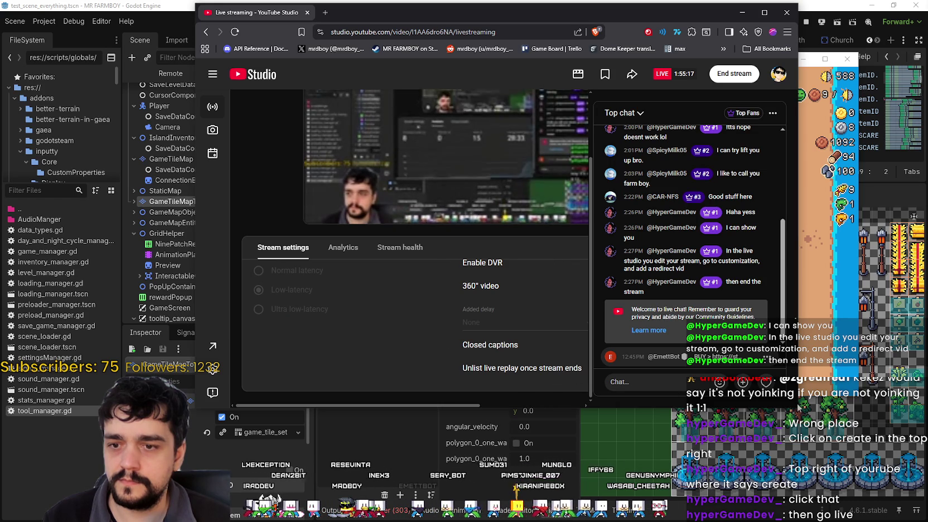
drag(797, 393, 920, 415)
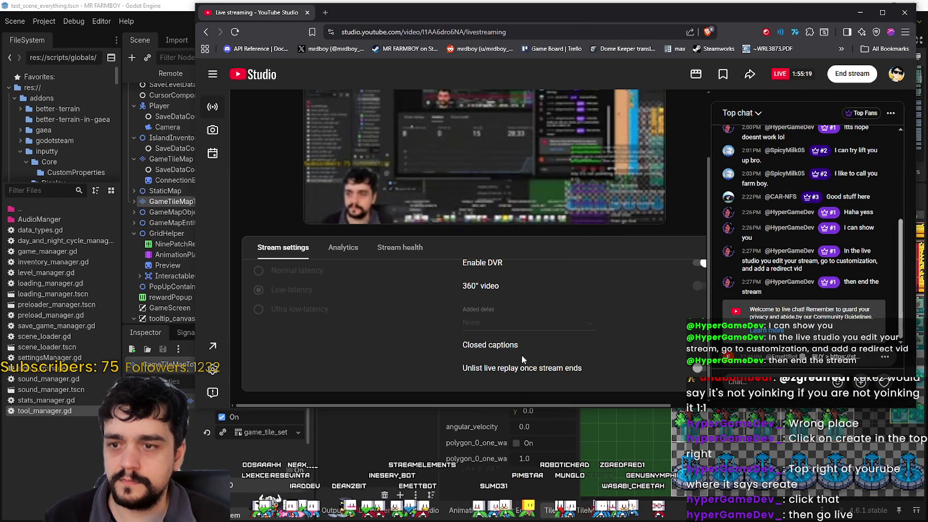
scroll(372, 293, up, 2)
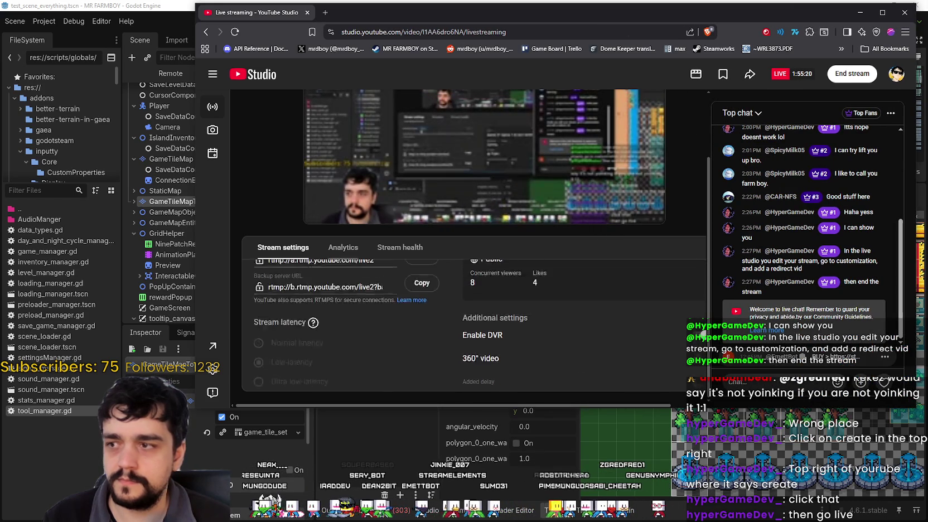
- Cancel leaving the live studio and open the stream's Edit settings dialog
click(212, 161)
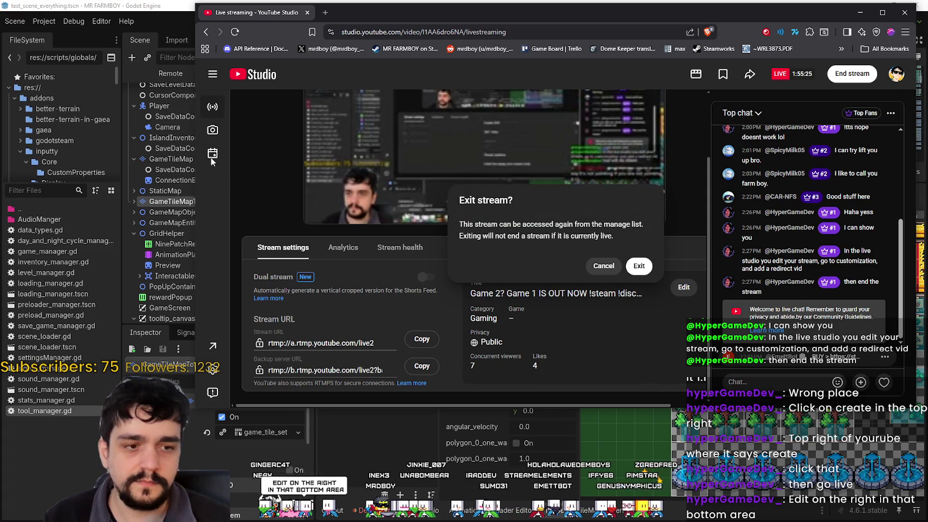
click(625, 268)
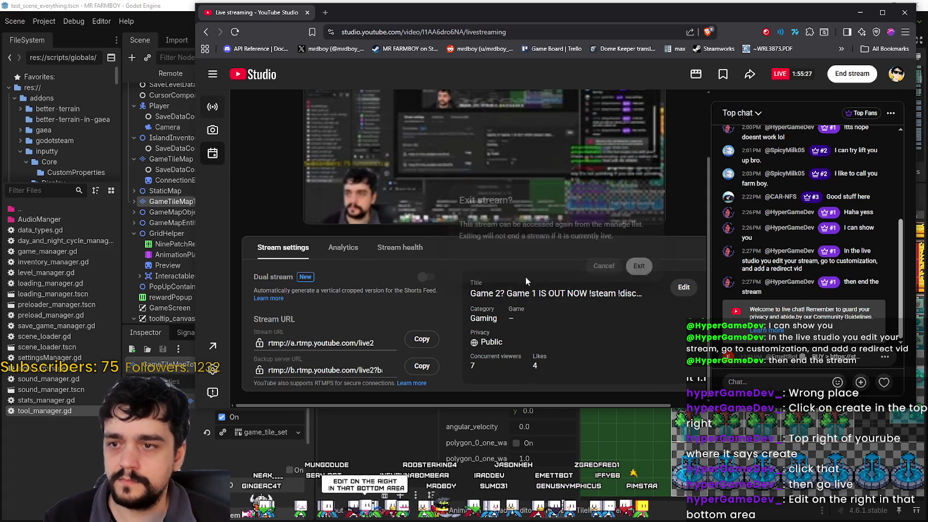
scroll(385, 323, down, 3)
scroll(441, 346, up, 5)
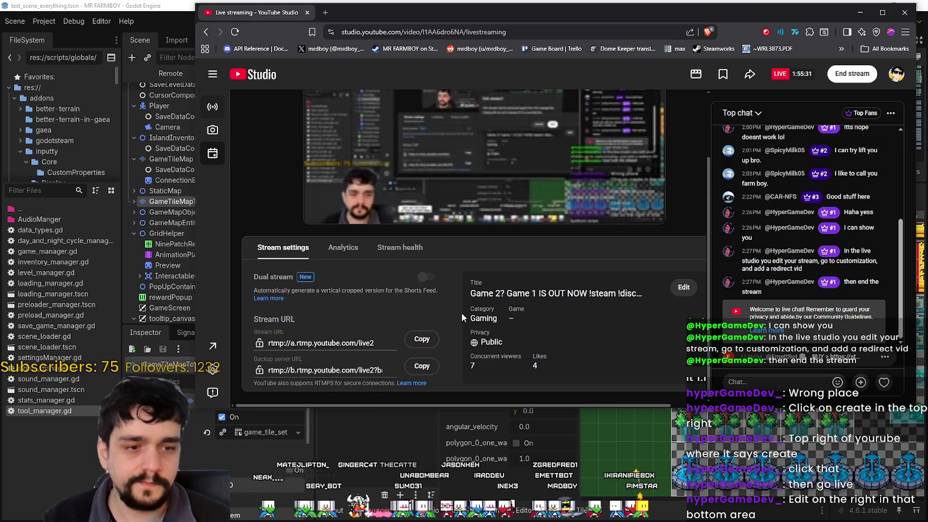
click(682, 289)
- Look through the stream's Customisation settings in the Edit settings dialog
scroll(461, 255, down, 5)
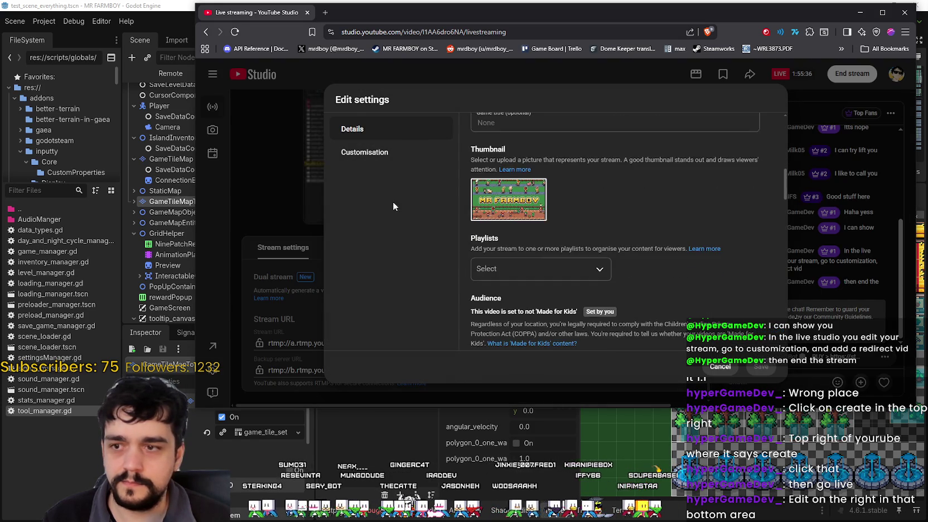
click(391, 162)
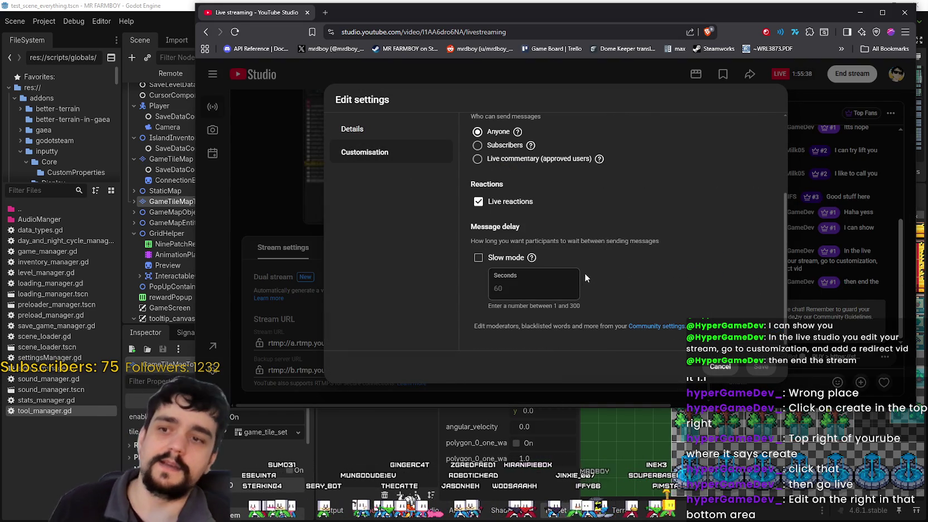
scroll(602, 263, up, 2)
scroll(633, 267, down, 3)
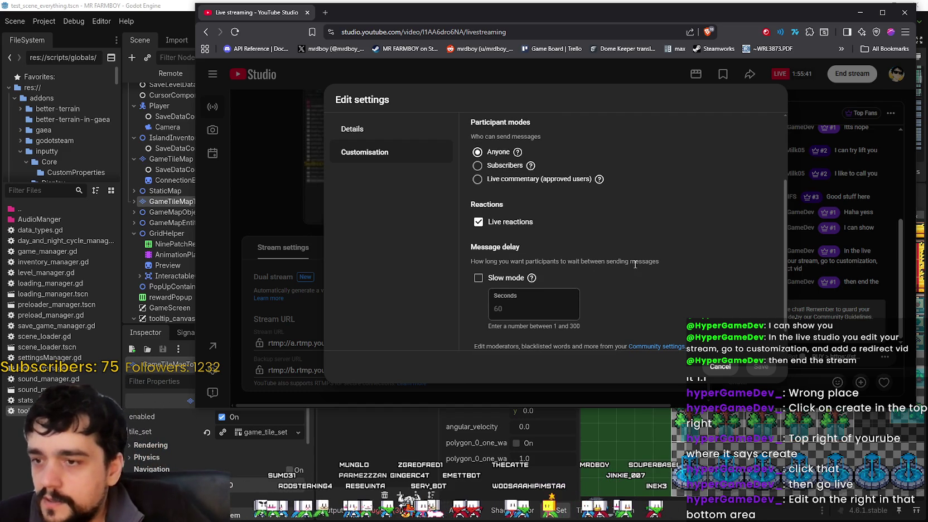
scroll(635, 264, down, 1)
scroll(634, 264, up, 2)
scroll(634, 264, down, 2)
scroll(636, 259, up, 10)
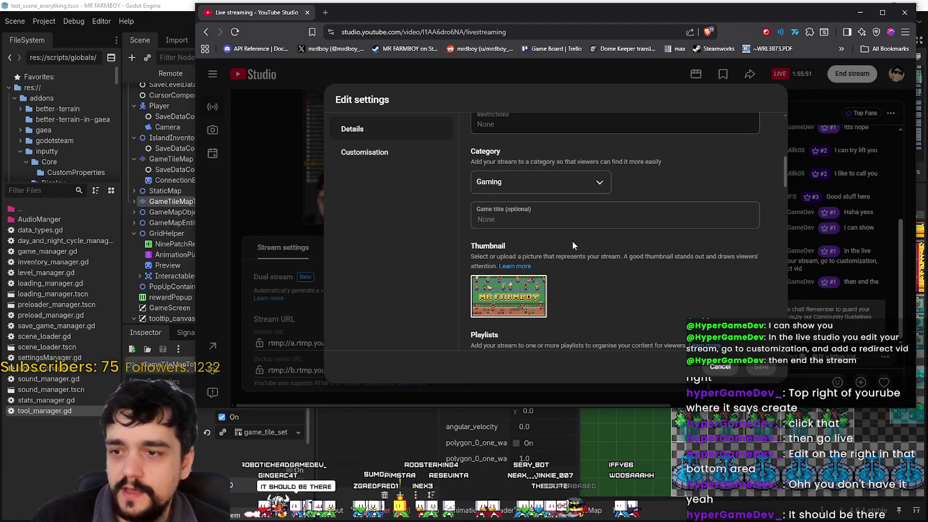
scroll(572, 246, down, 1)
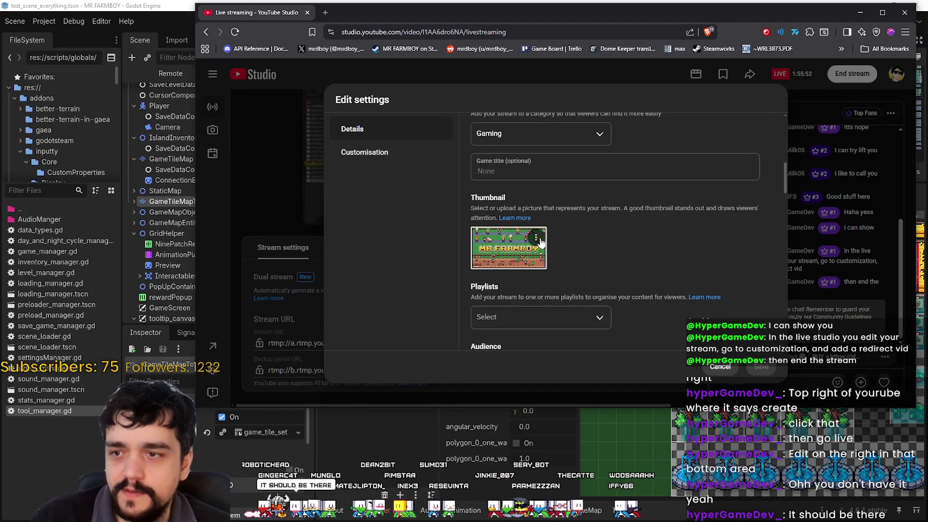
- Check the thumbnail's options menu, close Edit settings, and go to the channel's page
click(538, 238)
click(685, 261)
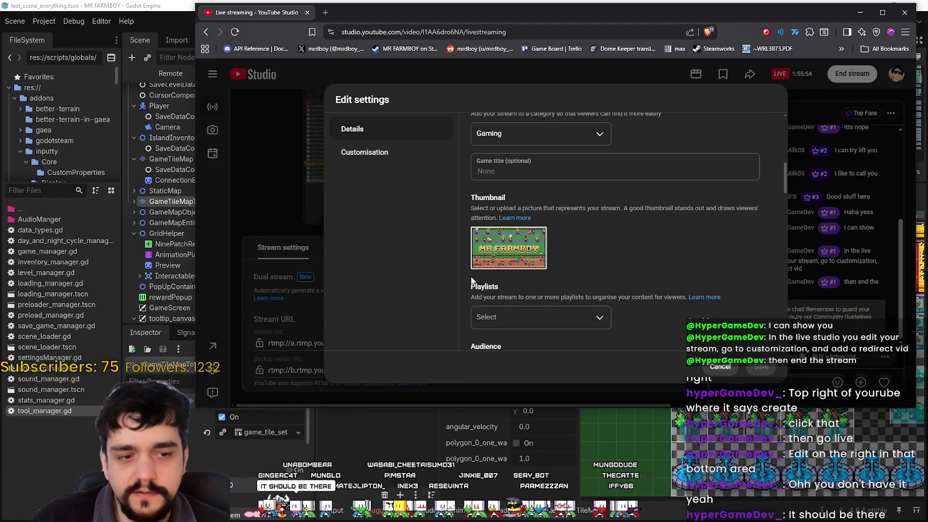
click(534, 239)
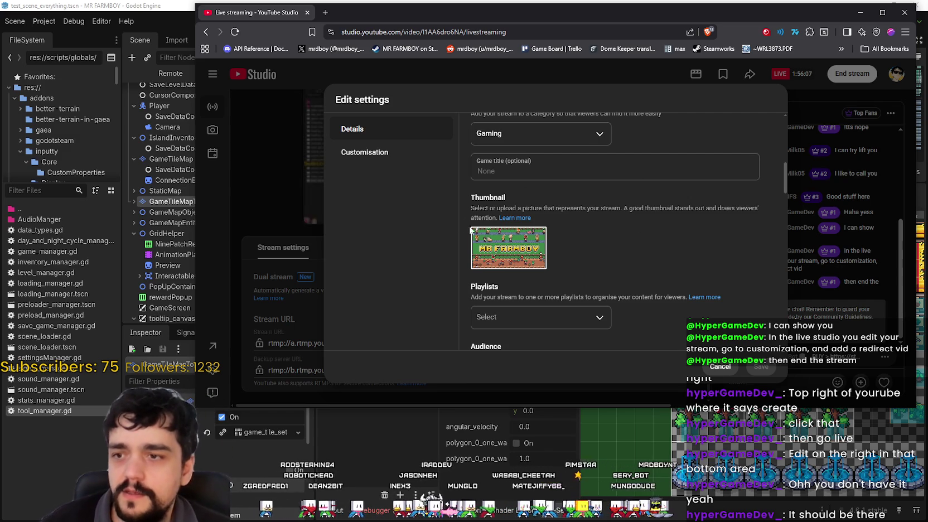
click(720, 366)
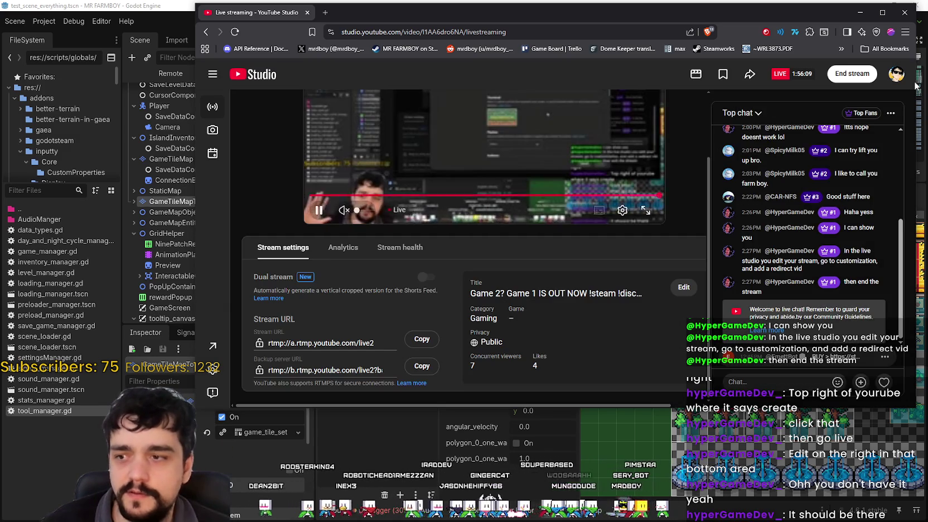
click(896, 74)
click(812, 137)
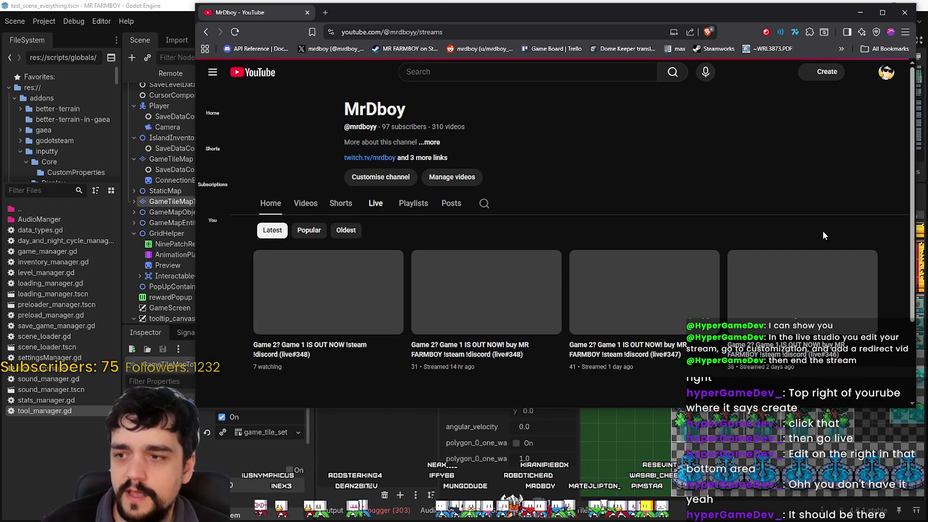
- Browse the channel's Live tab listing its past streams
scroll(766, 183, down, 3)
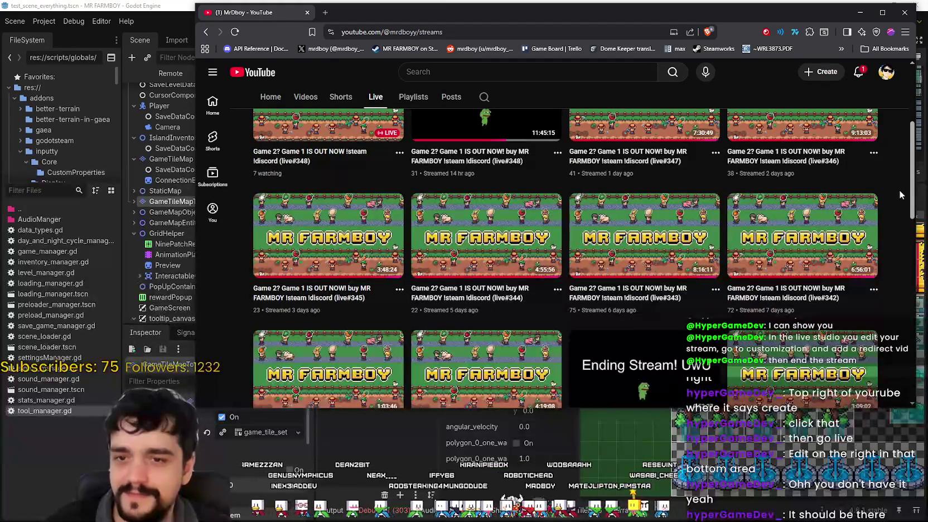
drag(915, 175, 903, 347)
scroll(817, 232, up, 3)
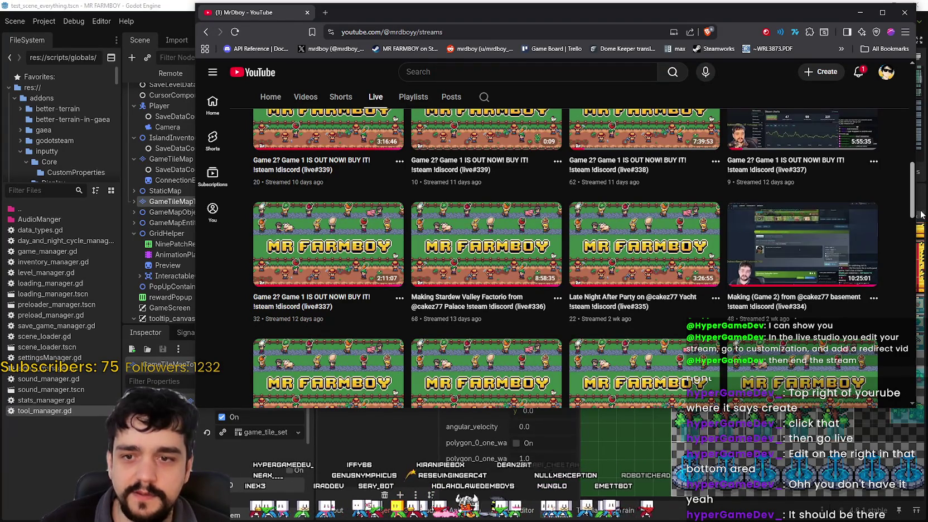
mouse_move(911, 204)
mouse_down()
mouse_move(917, 112)
mouse_move(901, 326)
mouse_move(909, 95)
mouse_move(906, 129)
mouse_up()
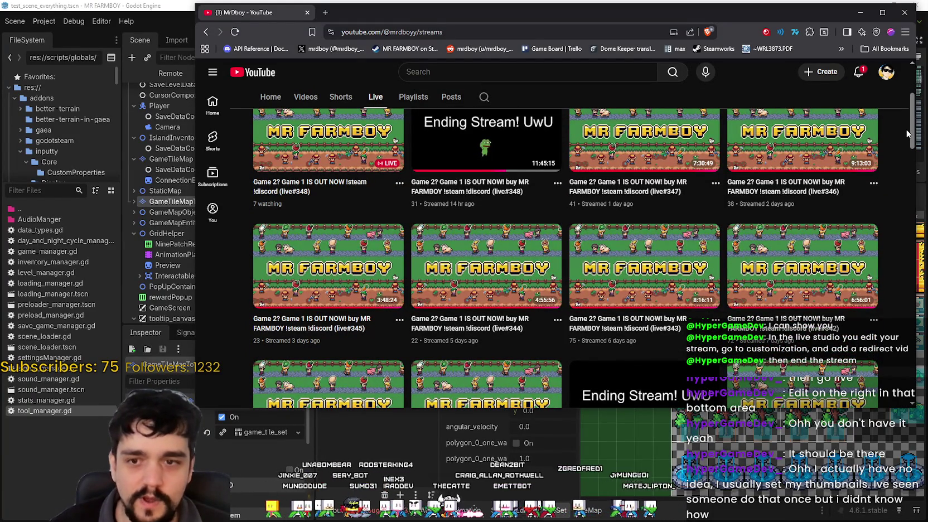
drag(906, 129, 911, 119)
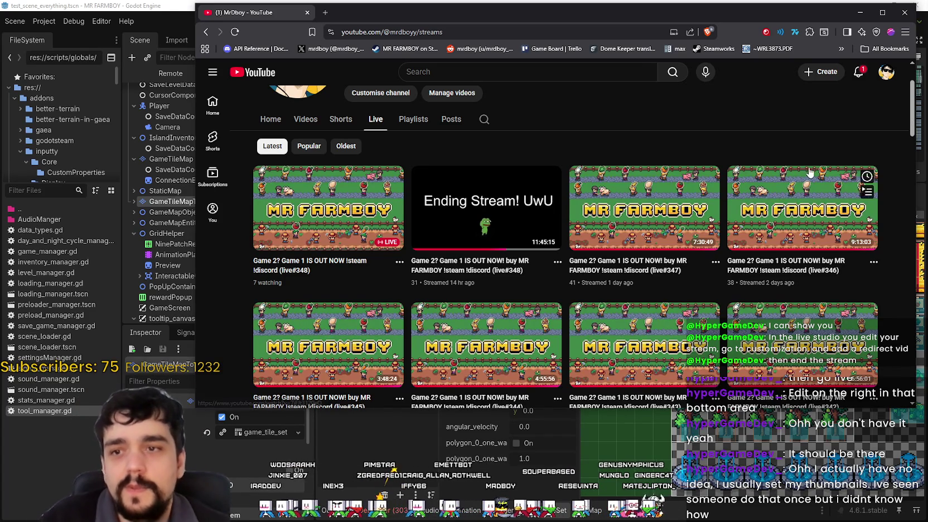
click(884, 75)
click(885, 75)
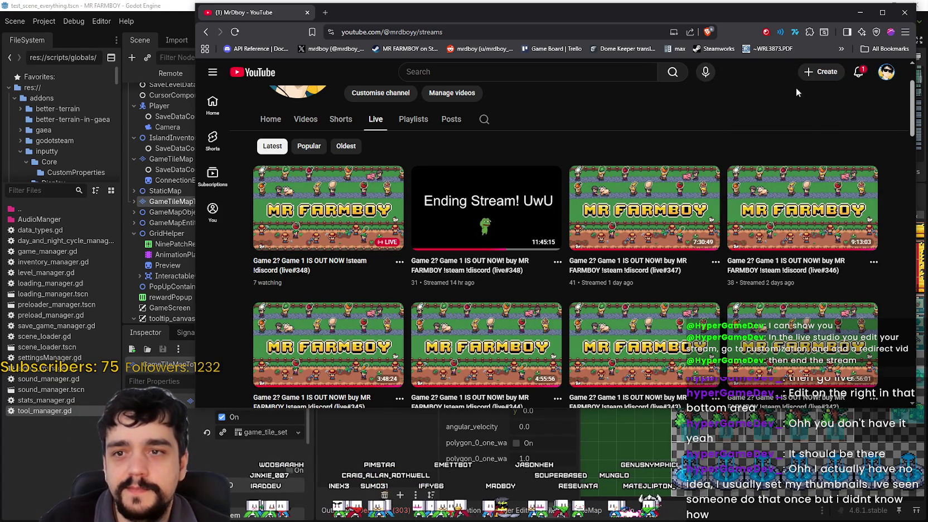
- Open the current live stream's watch page and move the browser aside to reveal the game
scroll(345, 125, up, 2)
click(780, 270)
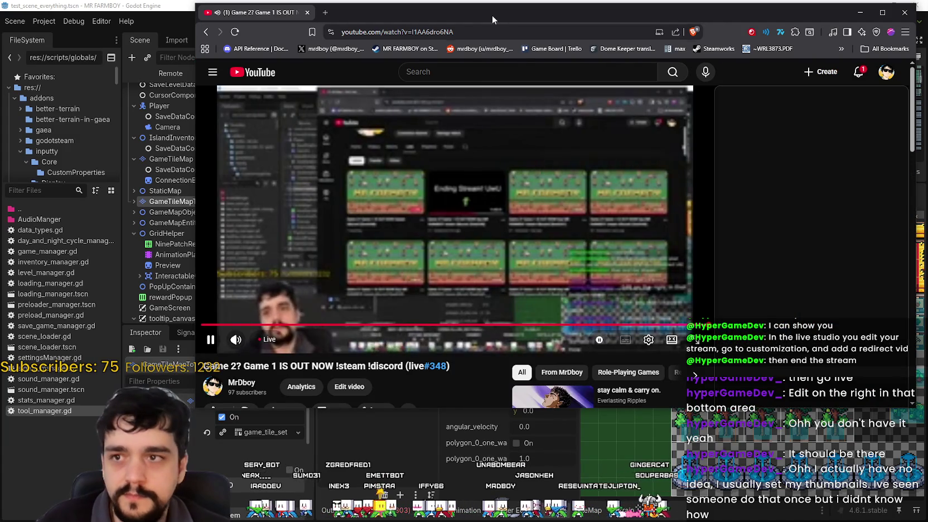
drag(492, 15, 927, 127)
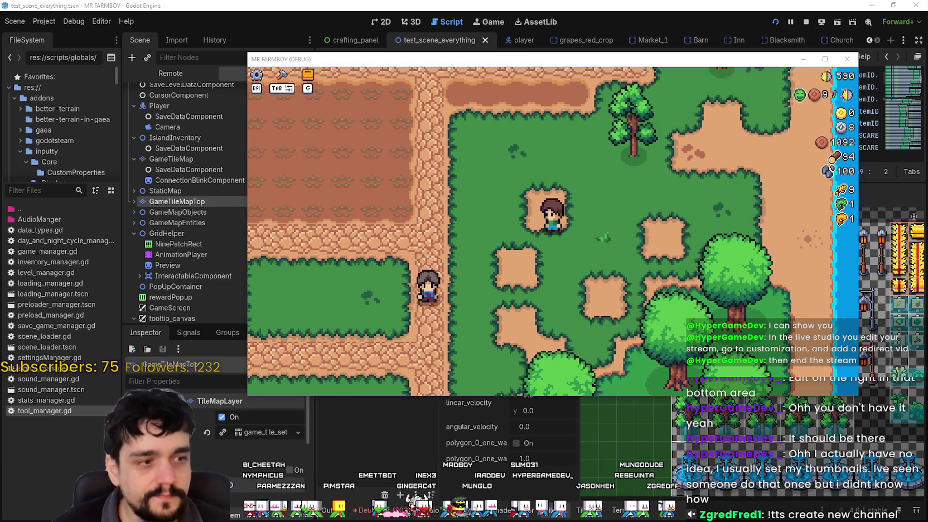
key(w)
key(d)
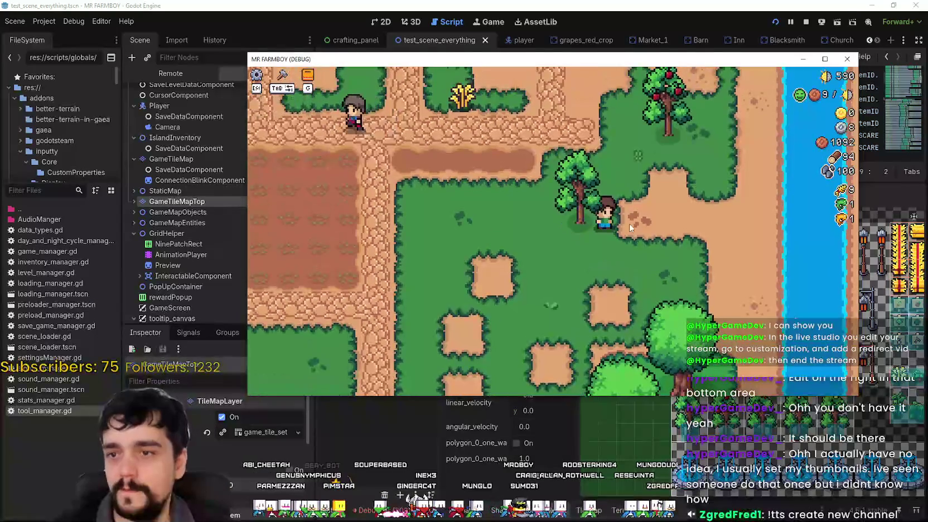
key(m)
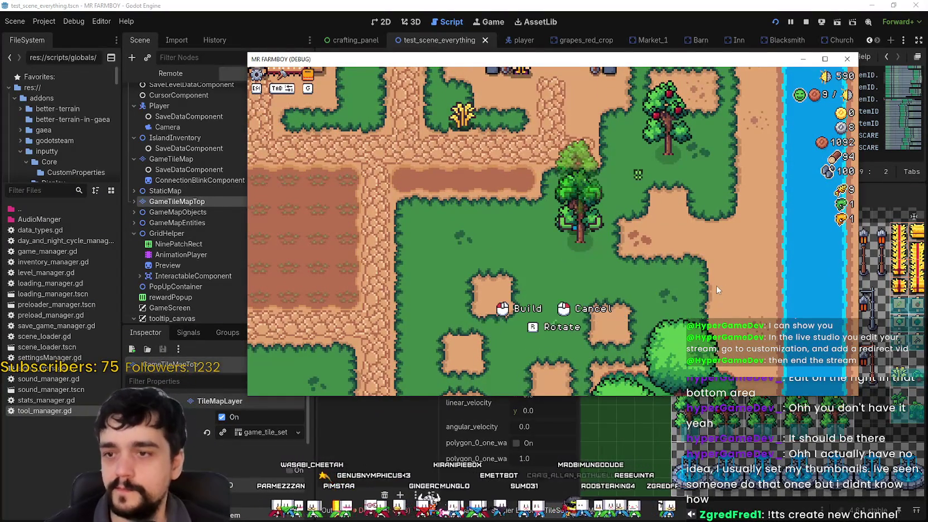
key(a)
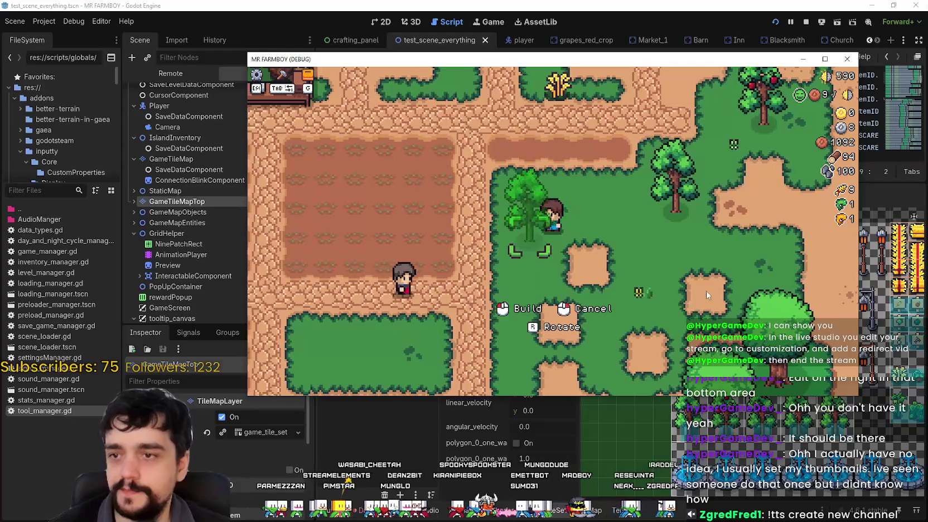
click(703, 290)
key(w)
key(a)
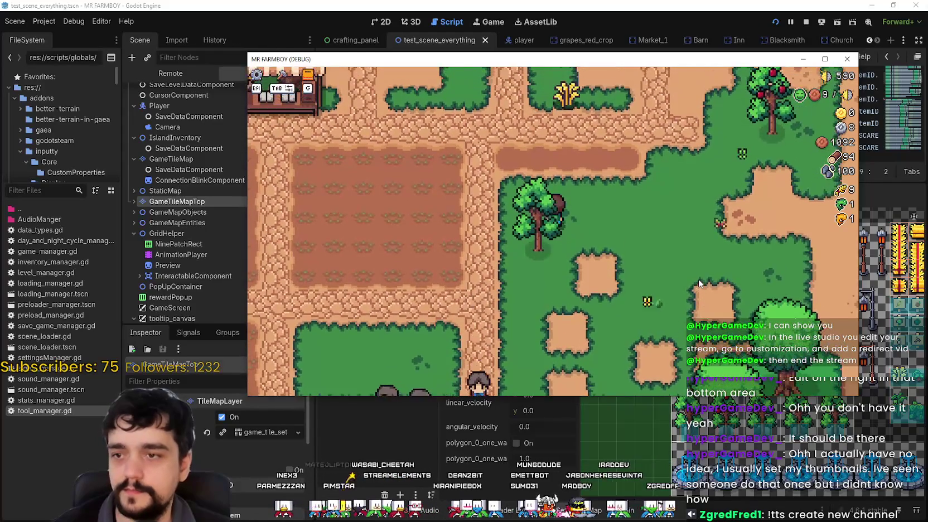
key(m)
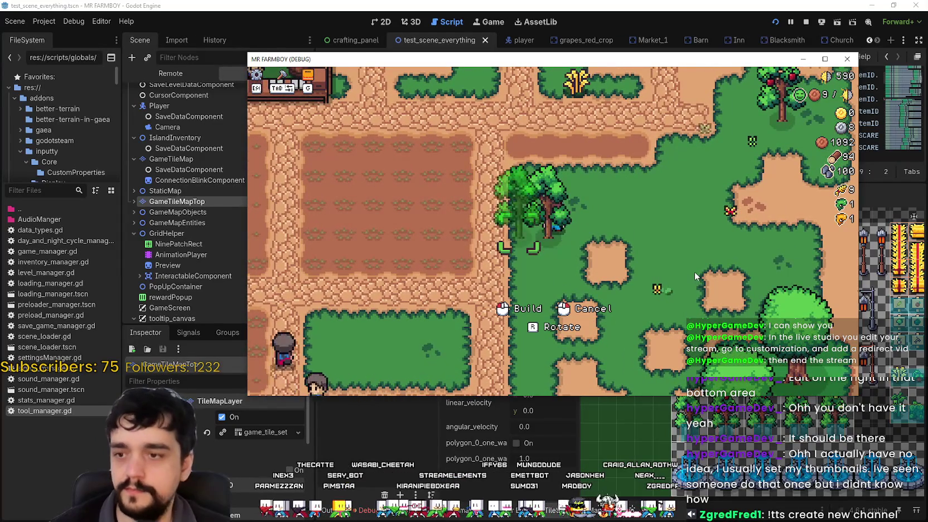
key(d)
click(681, 256)
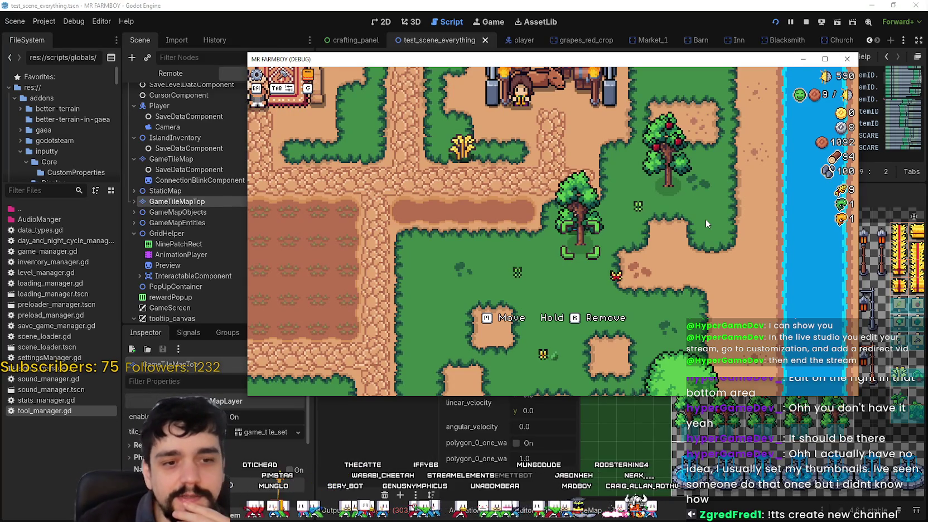
key(a)
click(706, 222)
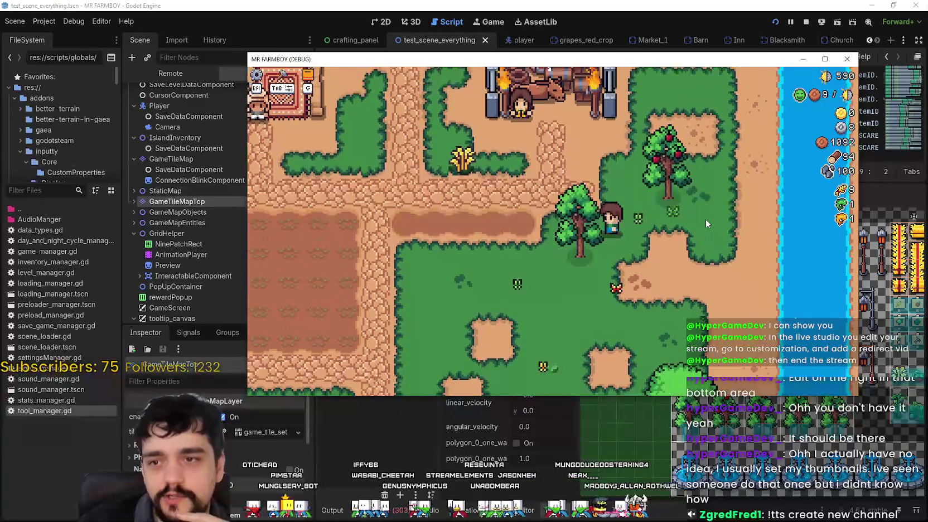
key(d)
key(s)
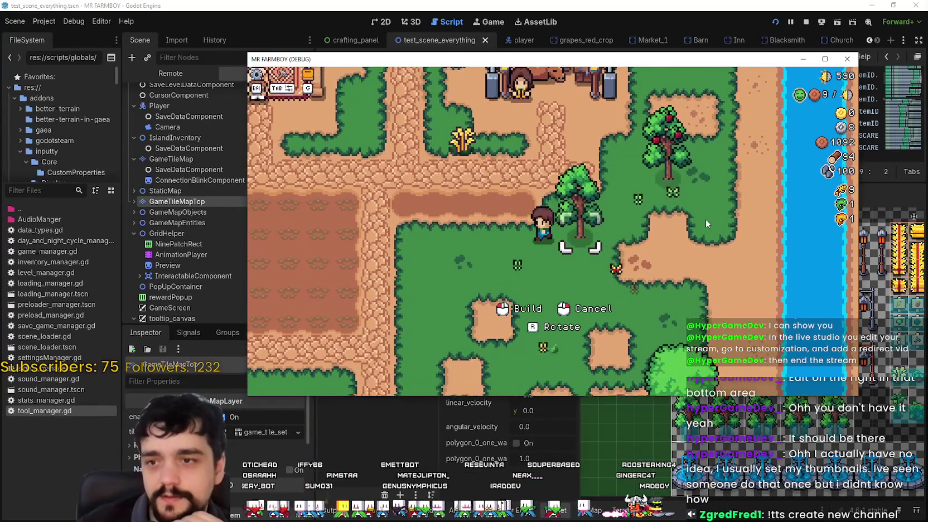
key(w)
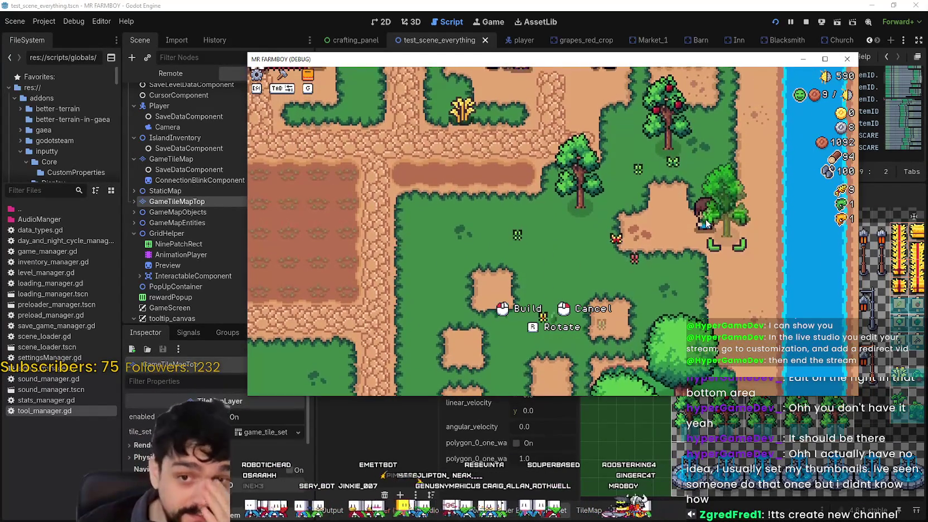
right_click(692, 271)
key(w)
key(a)
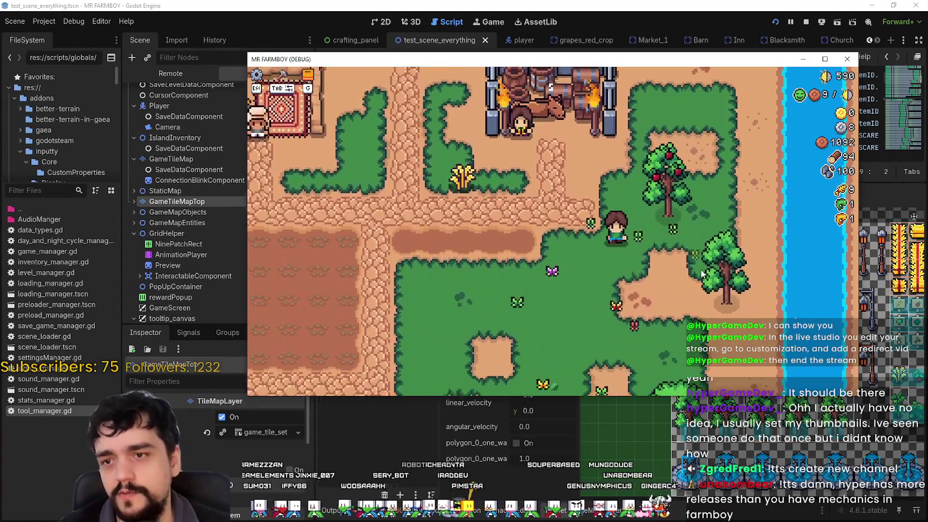
key(s)
key(a)
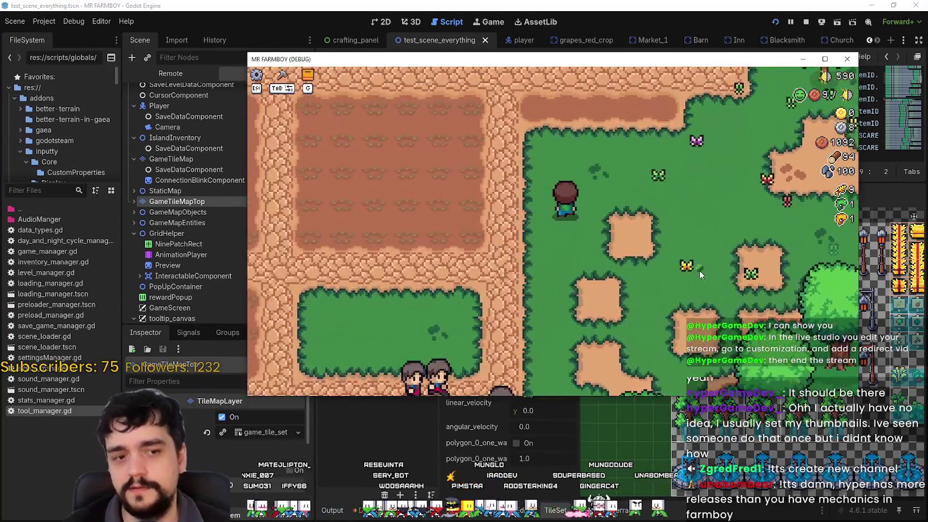
key(d)
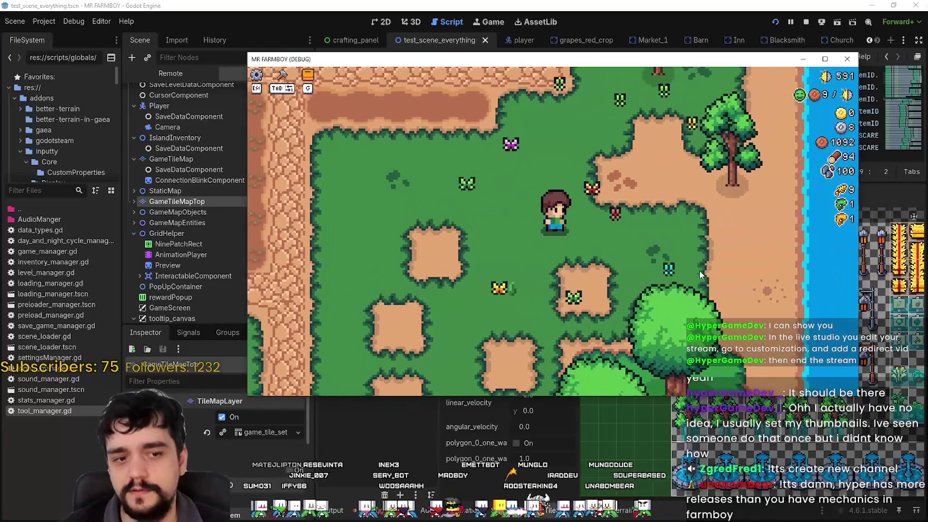
key(a)
key(s)
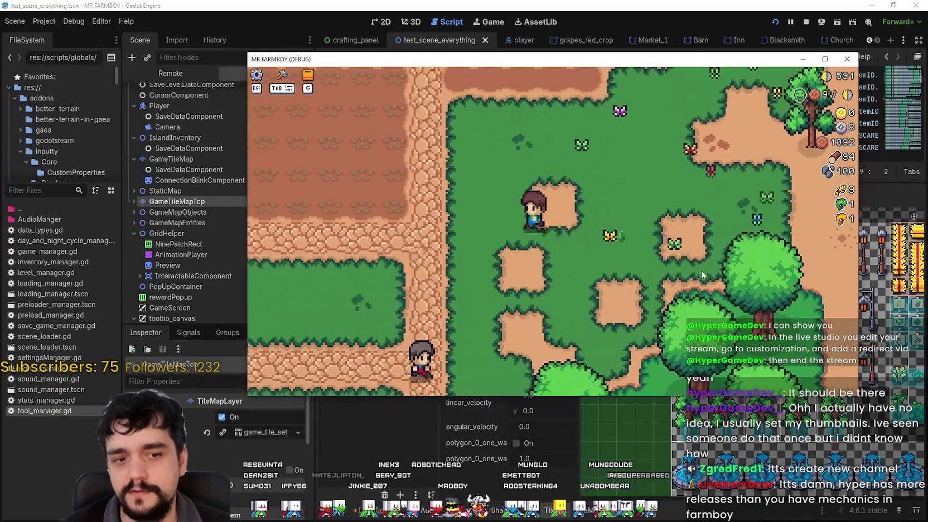
key(w)
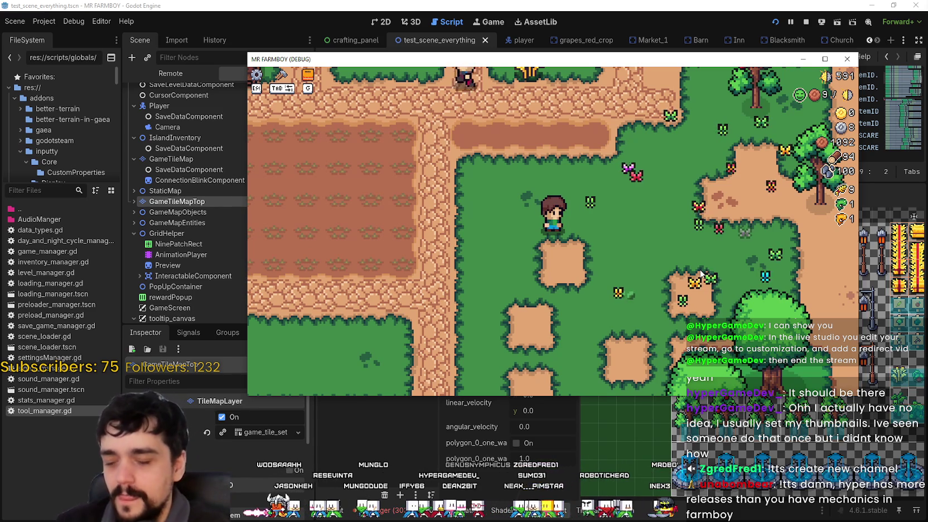
key(w)
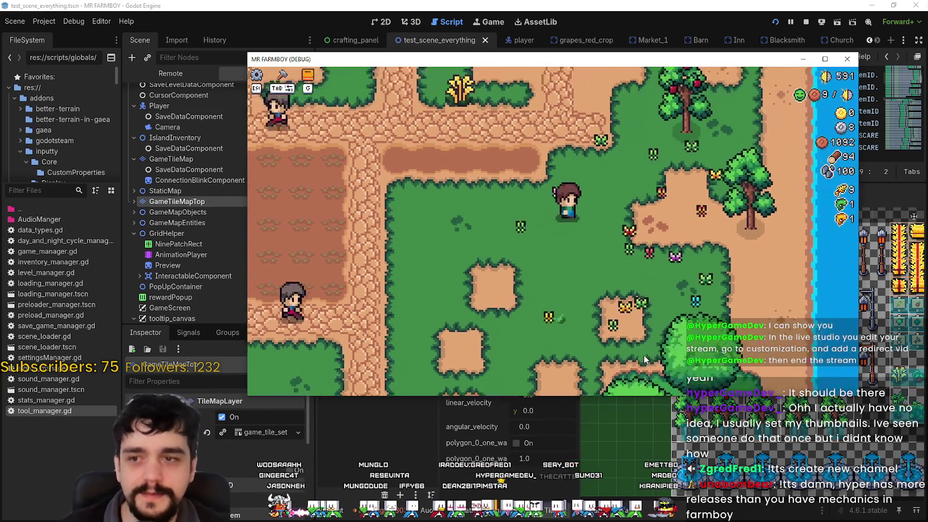
key(d)
key(s)
key(a)
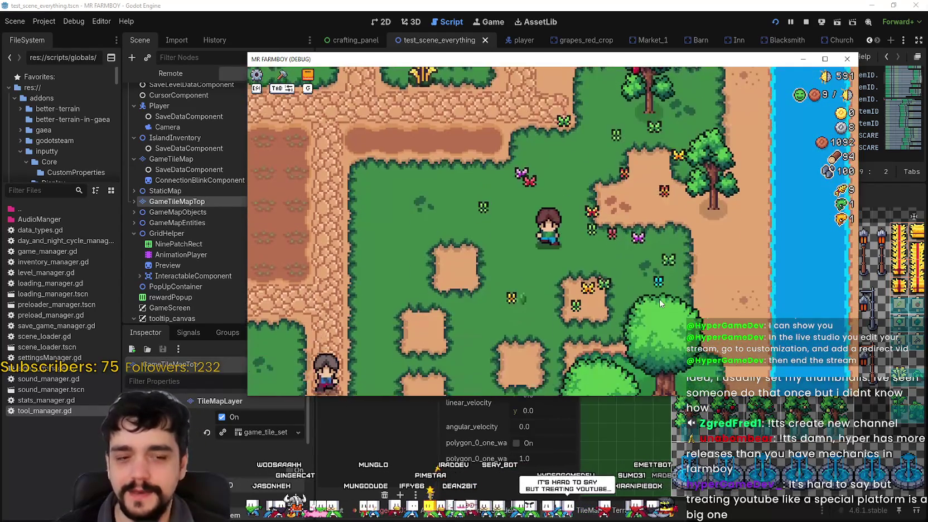
key(d)
key(w)
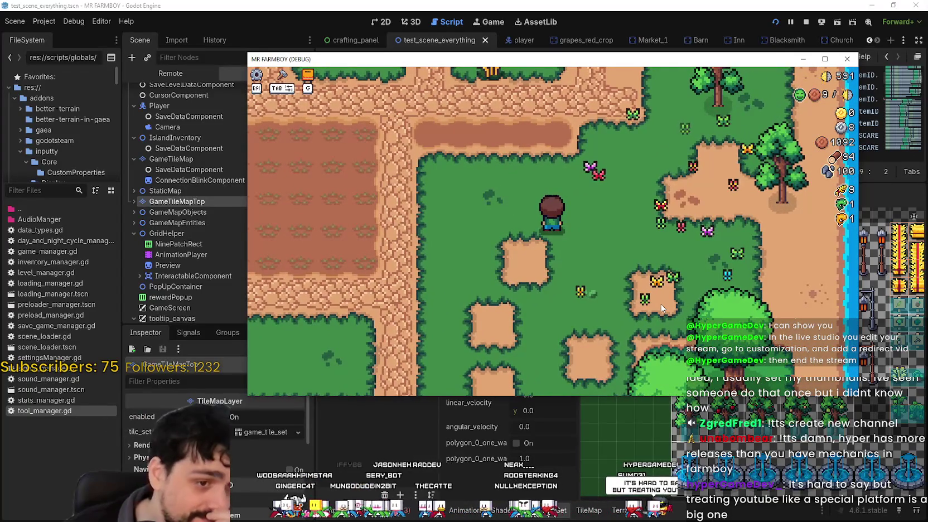
key(d)
key(s)
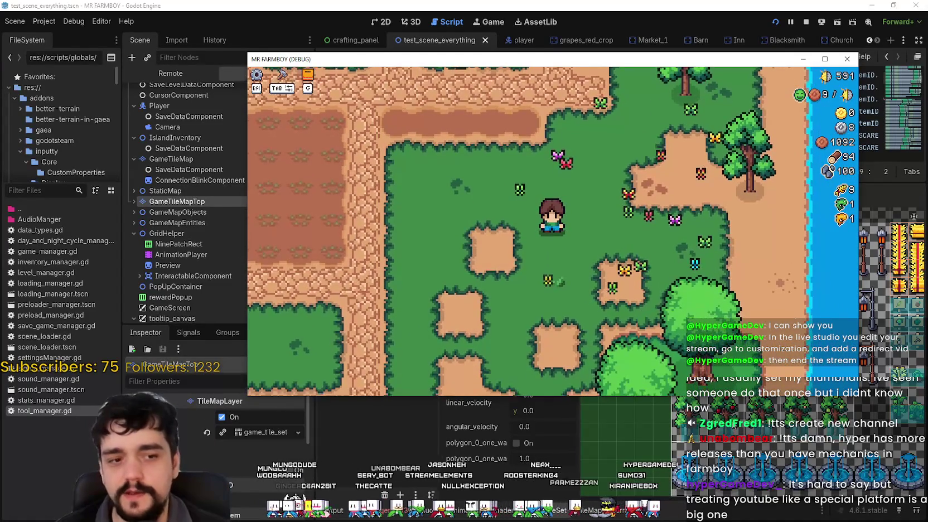
key(d)
key(w)
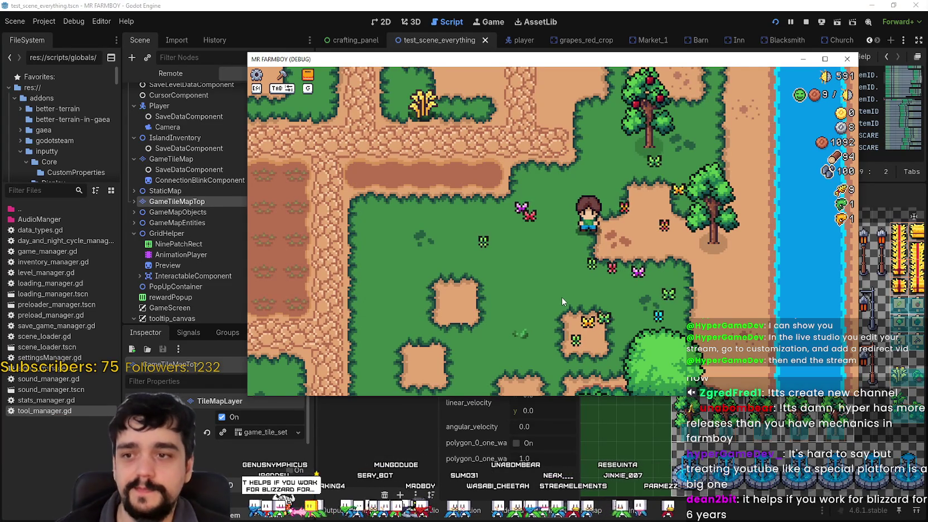
key(a)
key(s)
key(w)
key(d)
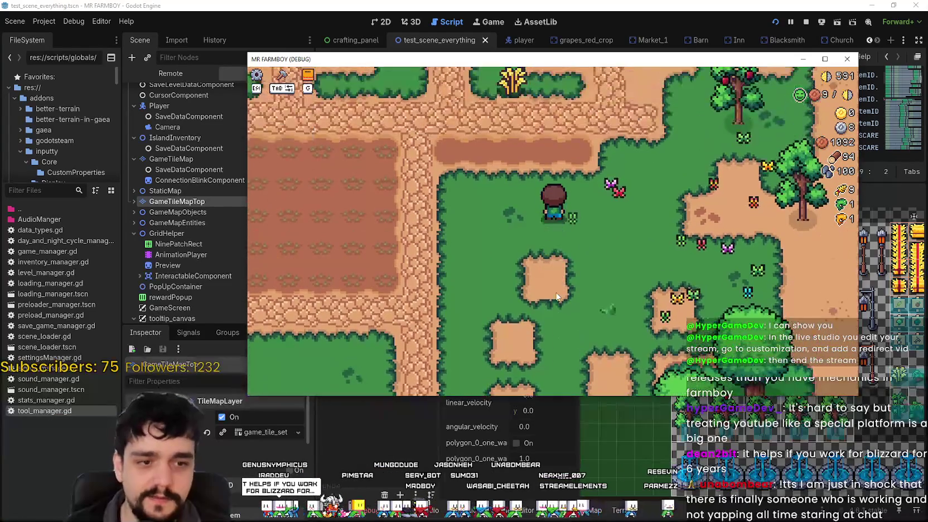
key(a)
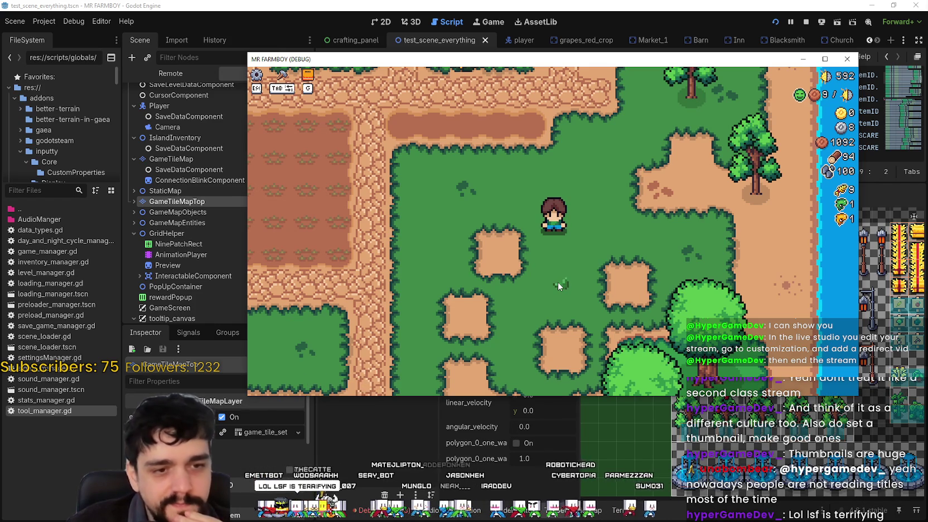
- Walk the farmer around the field and up onto the wheat decoration beside the market
key(w)
key(d)
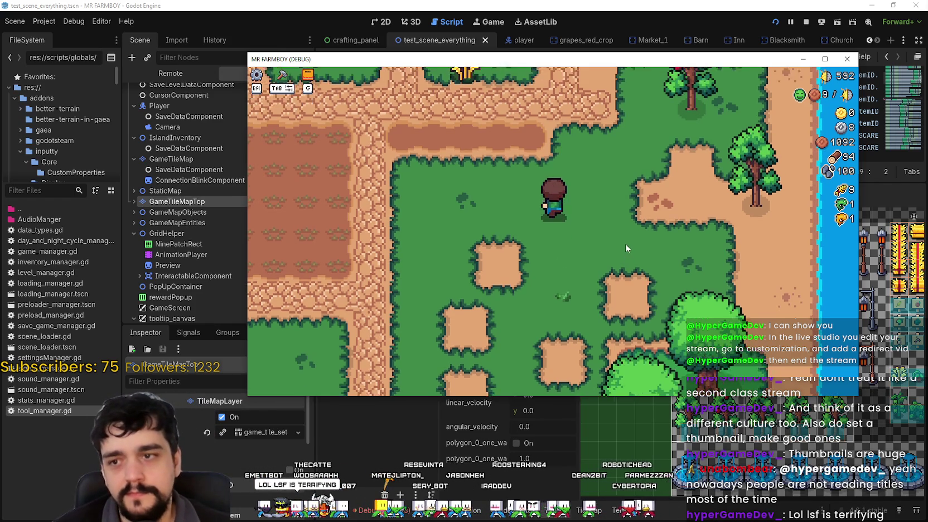
key(w)
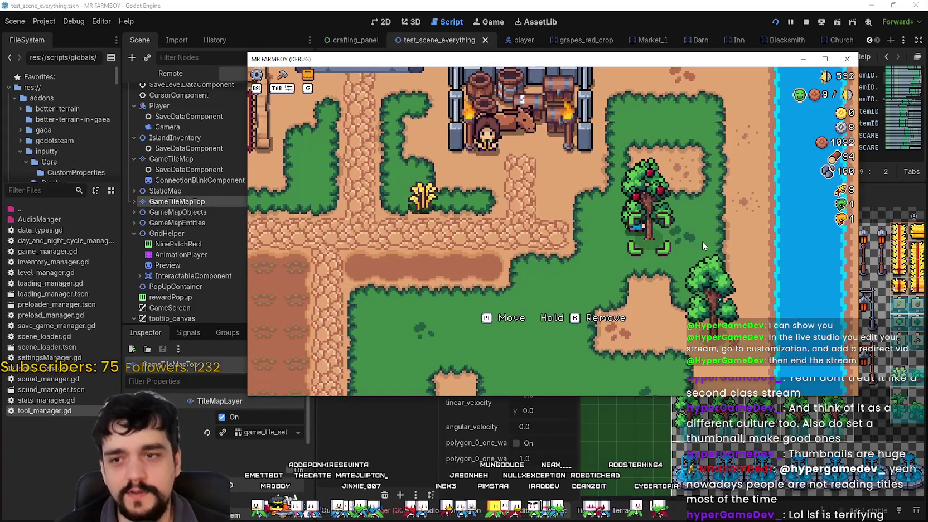
key(s)
key(s)
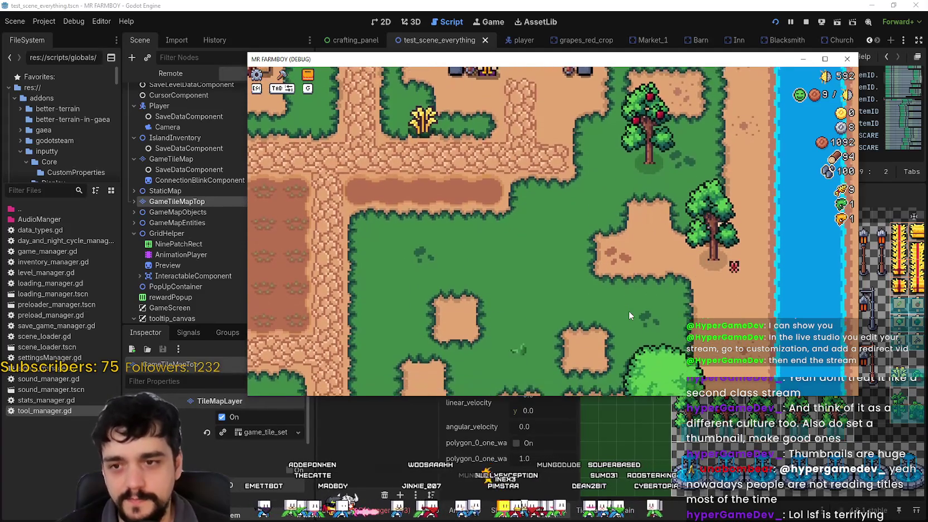
key(d)
key(a)
key(s)
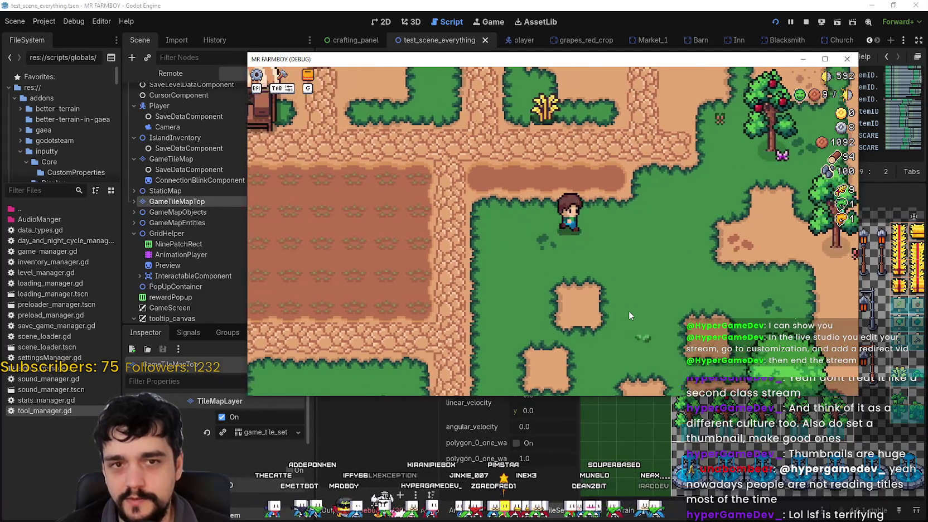
key(d)
key(w)
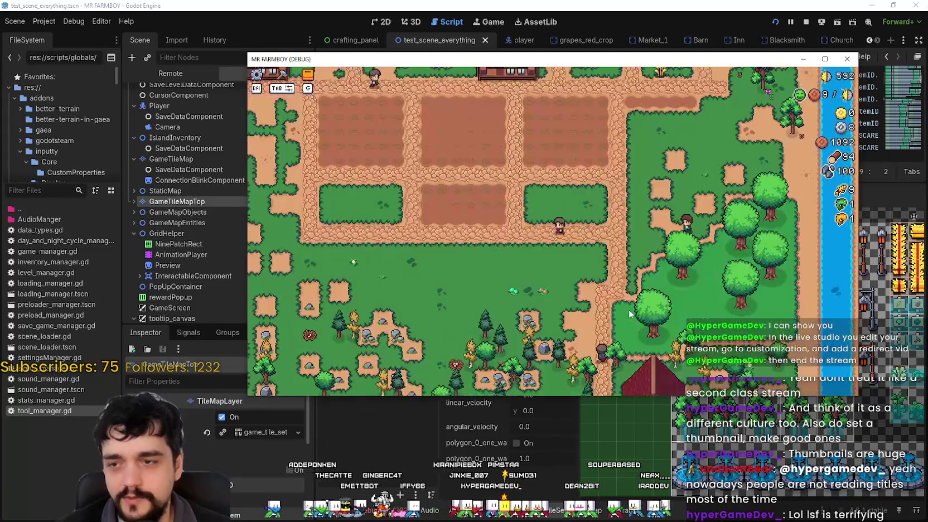
scroll(628, 299, up, 5)
key(w)
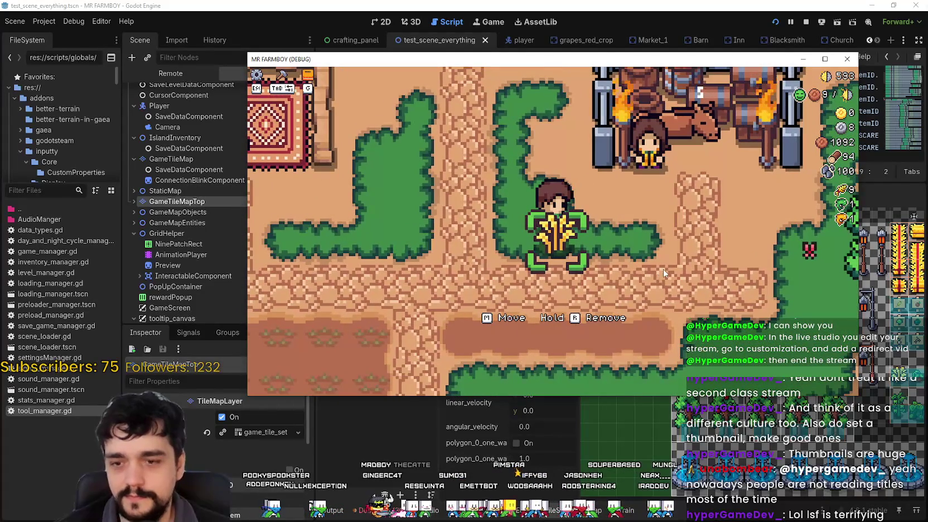
- Pick up the wheat, carry it toward the lake, and cancel the placement
key(1)
key(d)
key(s)
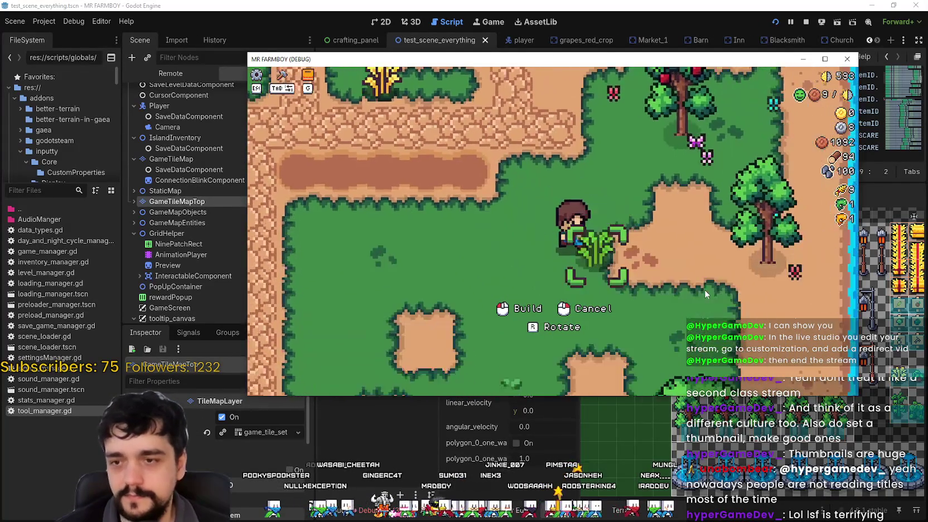
key(d)
key(w)
right_click(742, 282)
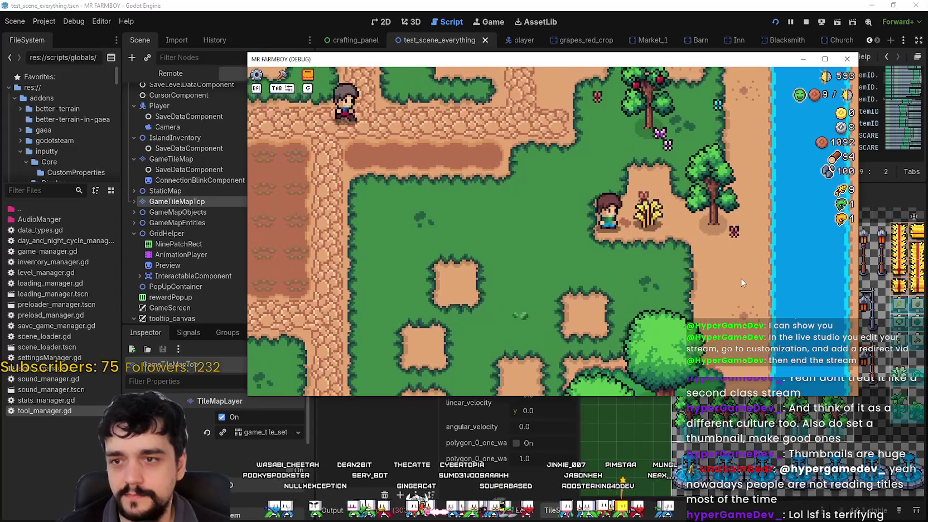
key(d)
key(w)
key(1)
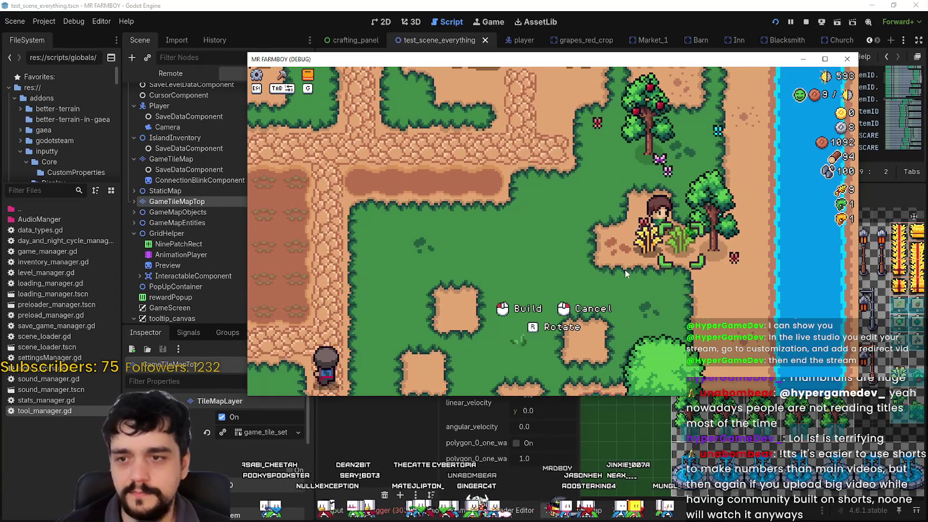
key(a)
key(w)
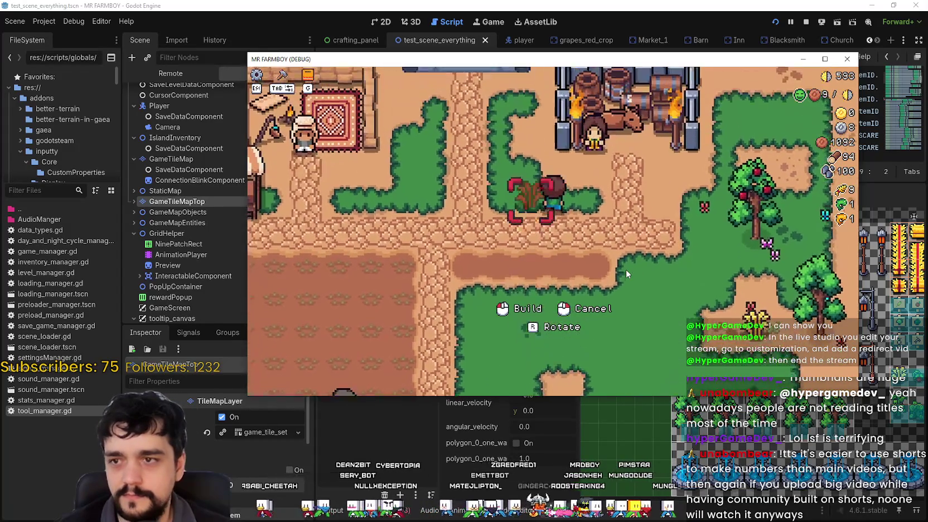
right_click(625, 270)
- Walk the farmer across the map to other grassy areas and back to the wheat
key(s)
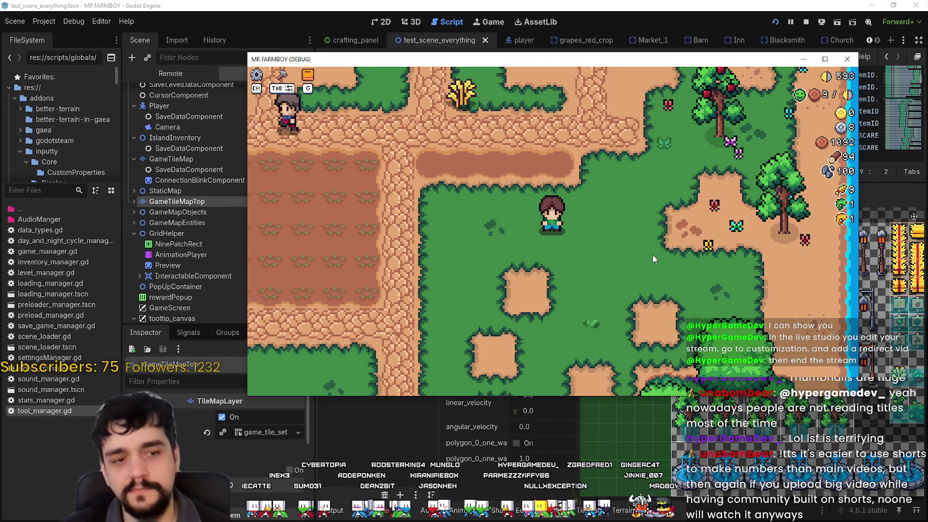
key(d)
key(s)
key(d)
key(w)
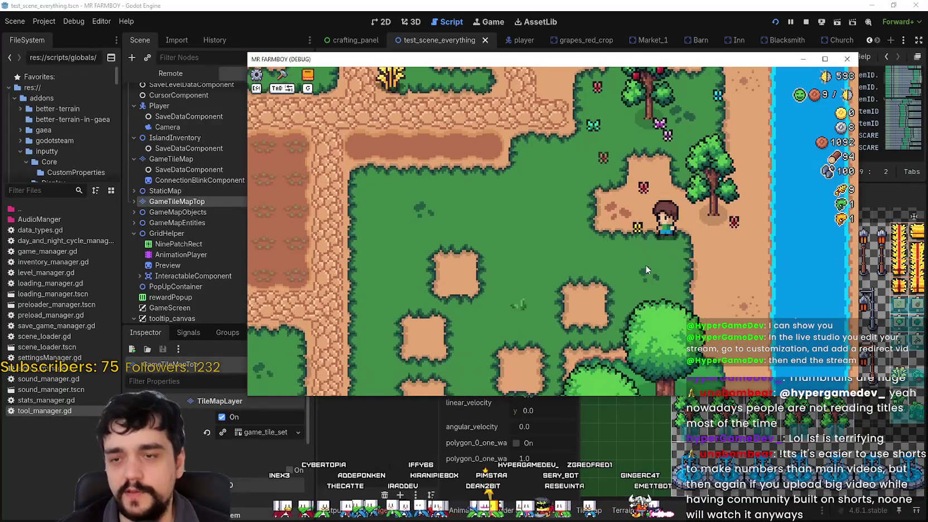
key(a)
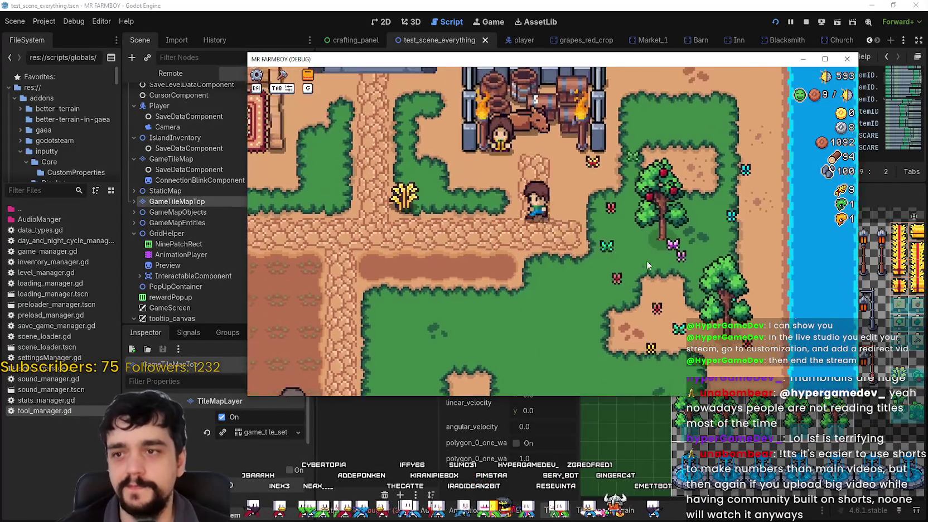
key(w)
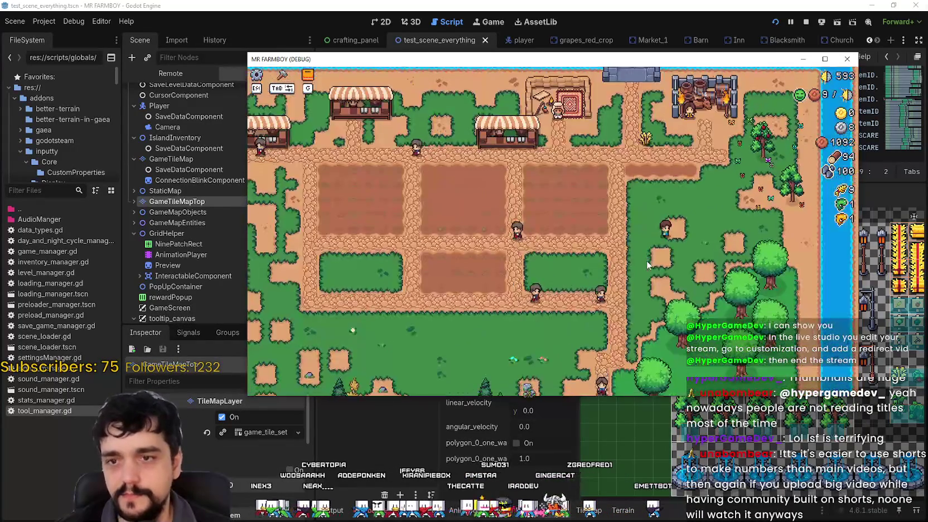
key(d)
key(w)
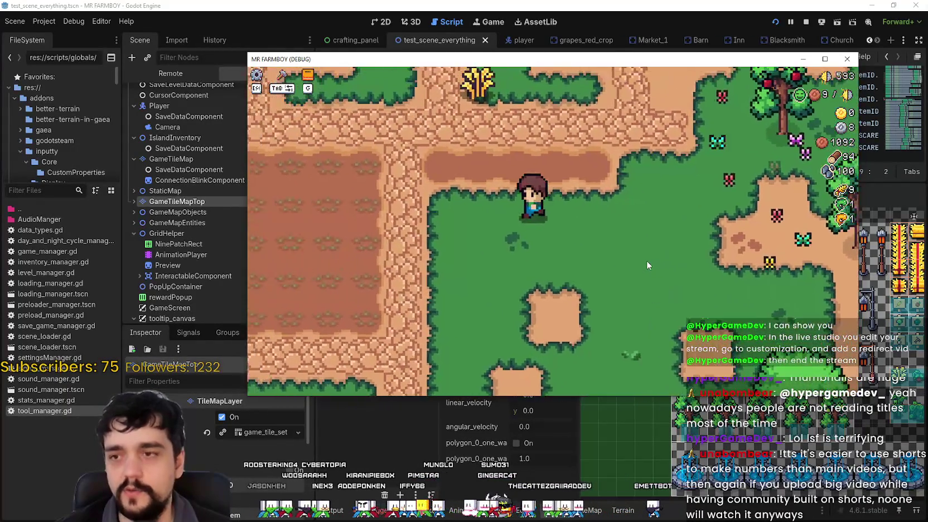
- Walk through the farmland and orchard, then return to the wheat near the market
key(a)
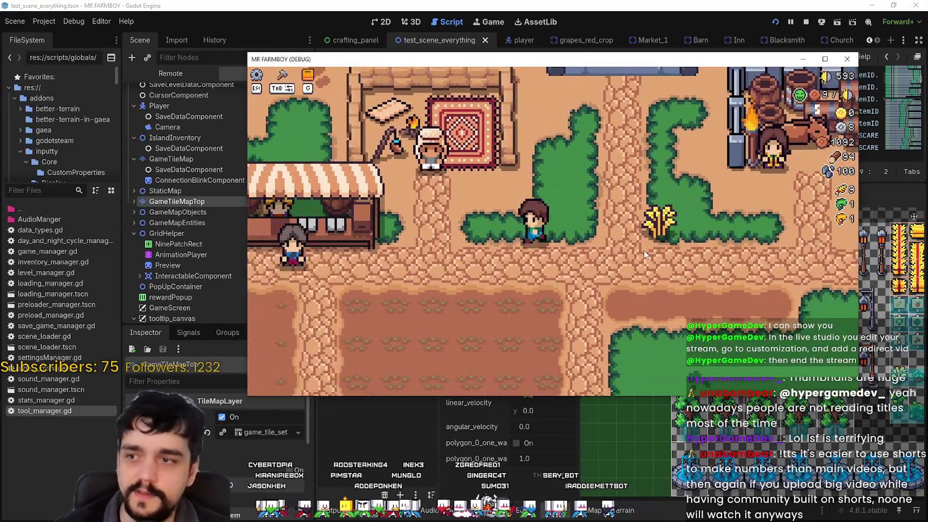
key(s)
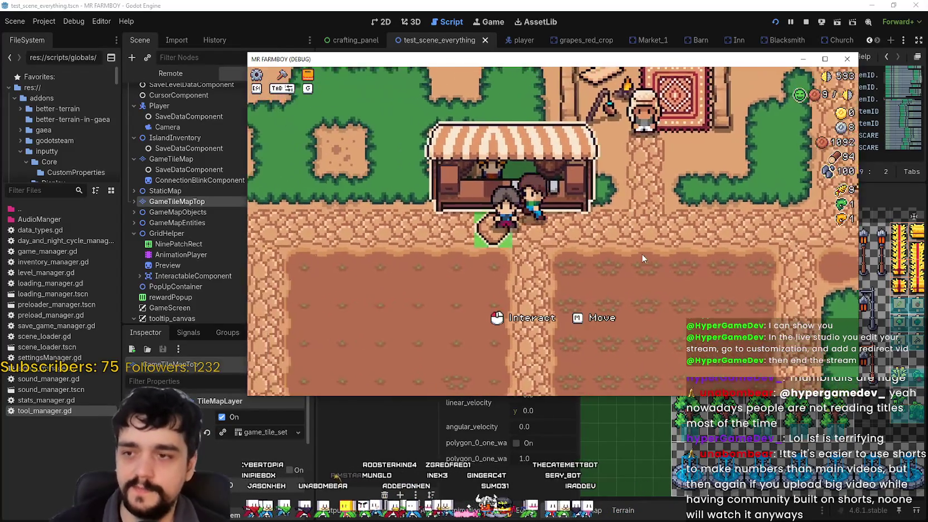
key(d)
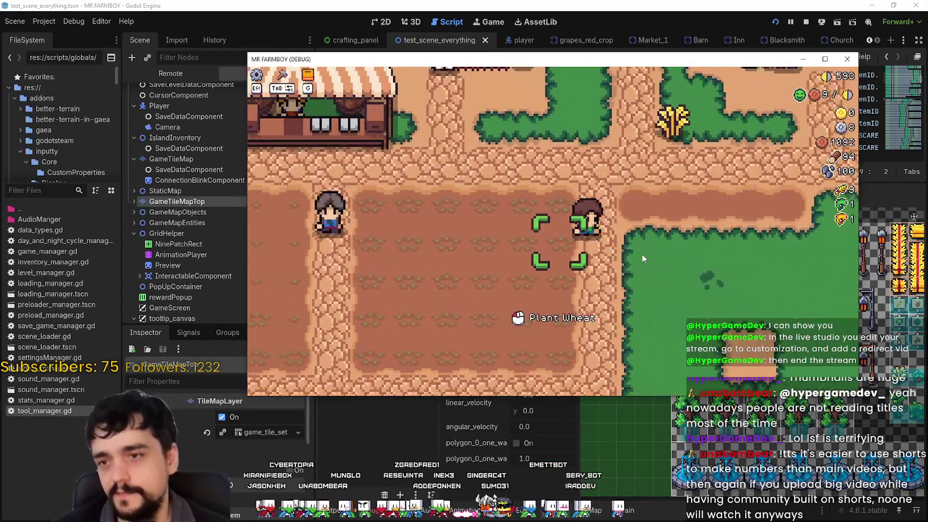
key(d)
key(w)
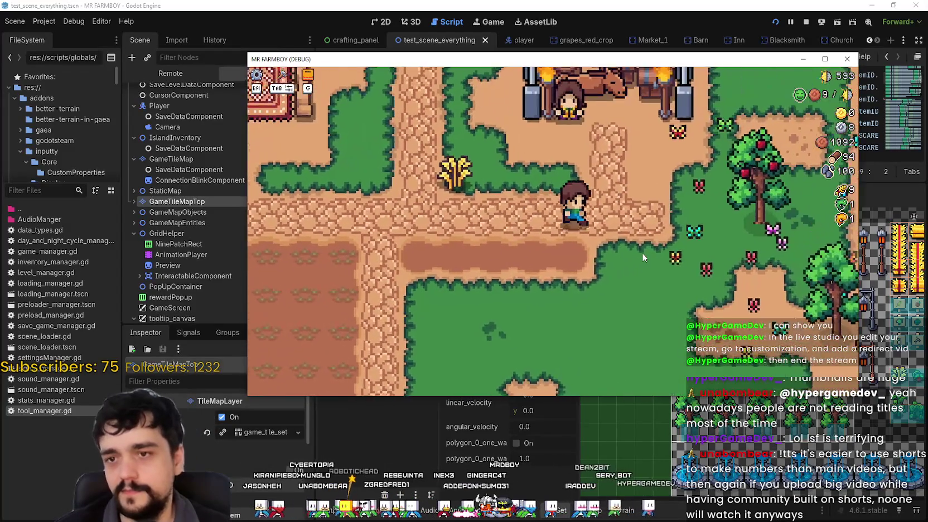
key(a)
key(s)
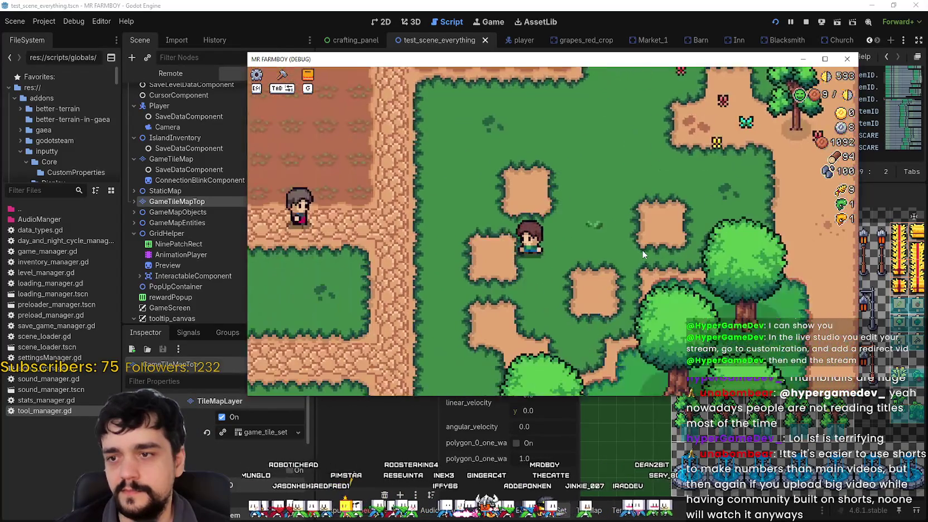
key(w)
key(w)
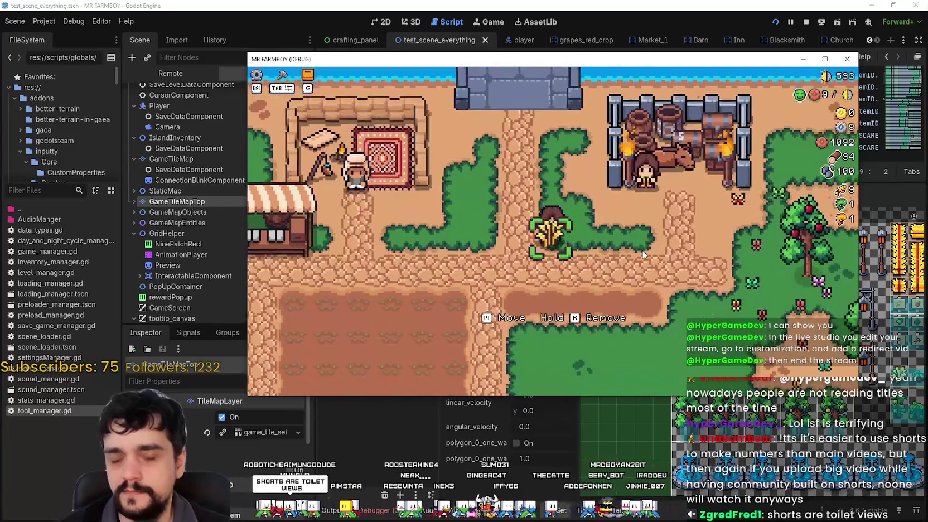
key(s)
key(d)
key(w)
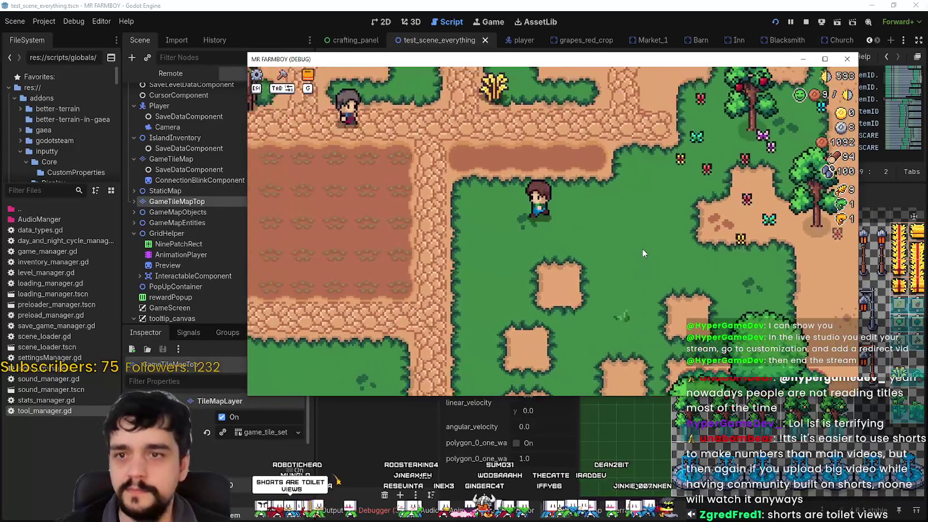
key(a)
- Pick up the wheat with M and set it down on the grass near the bushes
key(d)
key(m)
key(d)
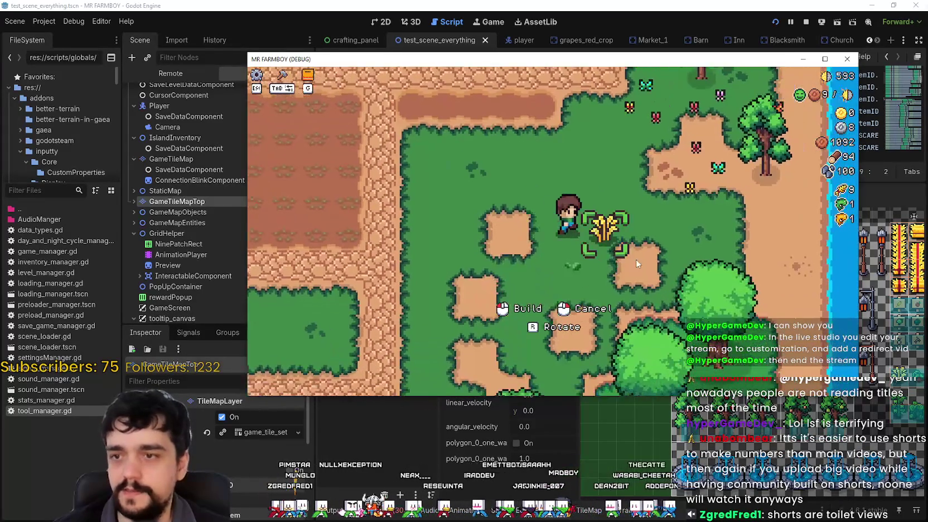
click(689, 234)
key(a)
key(w)
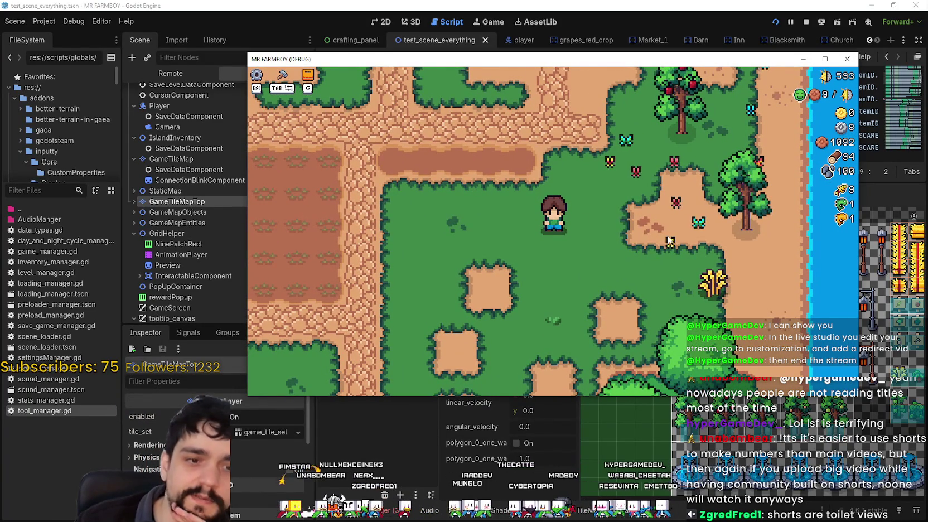
- Walk the farmer up beside the tree and pick it up with the move key
key(d)
key(w)
key(a)
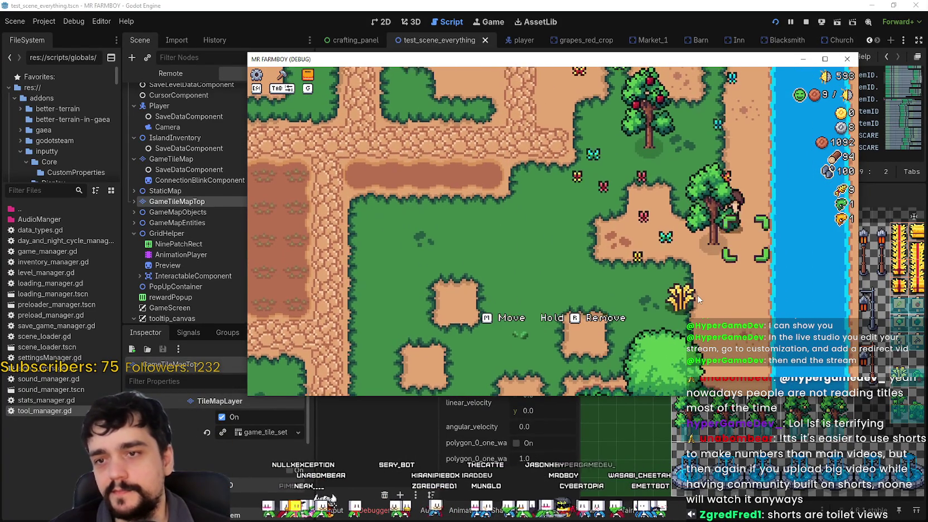
key(m)
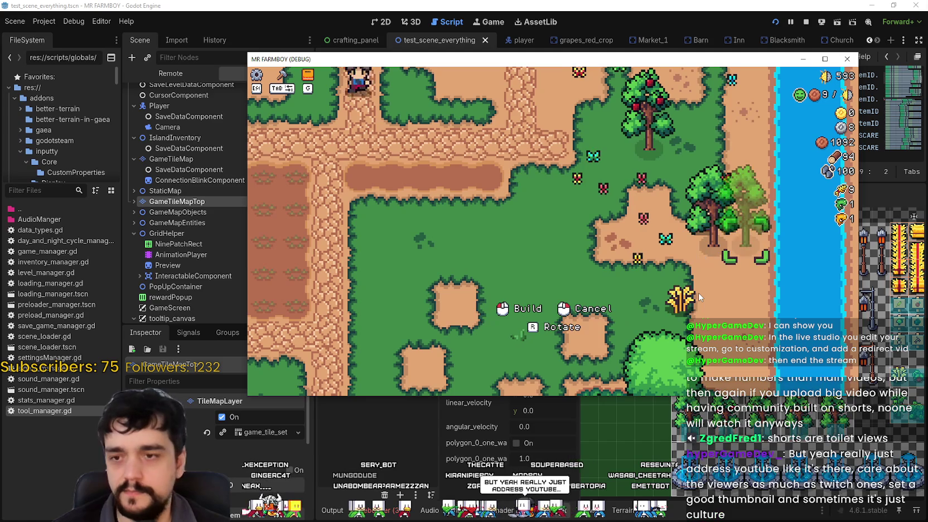
key(a)
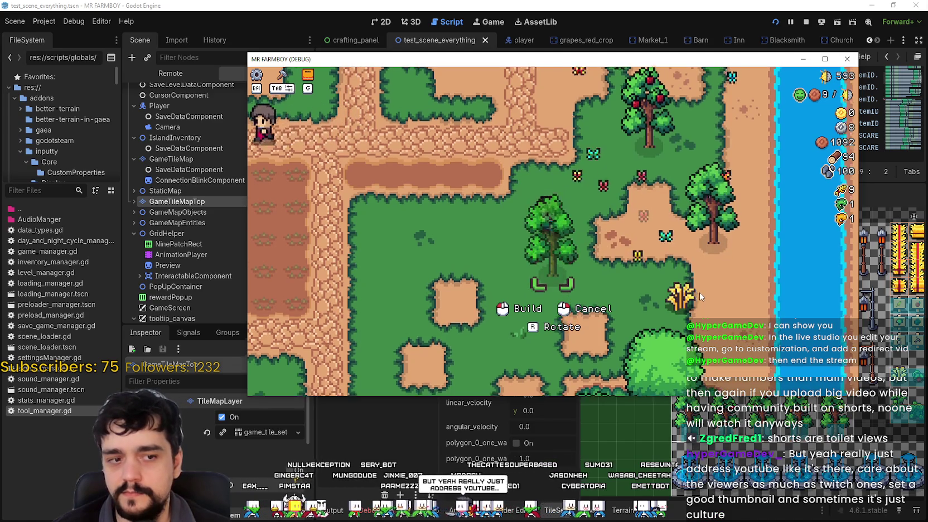
- Carry the tree ghost down-left, up-right and down across the farm
key(s)
key(a)
key(w)
key(d)
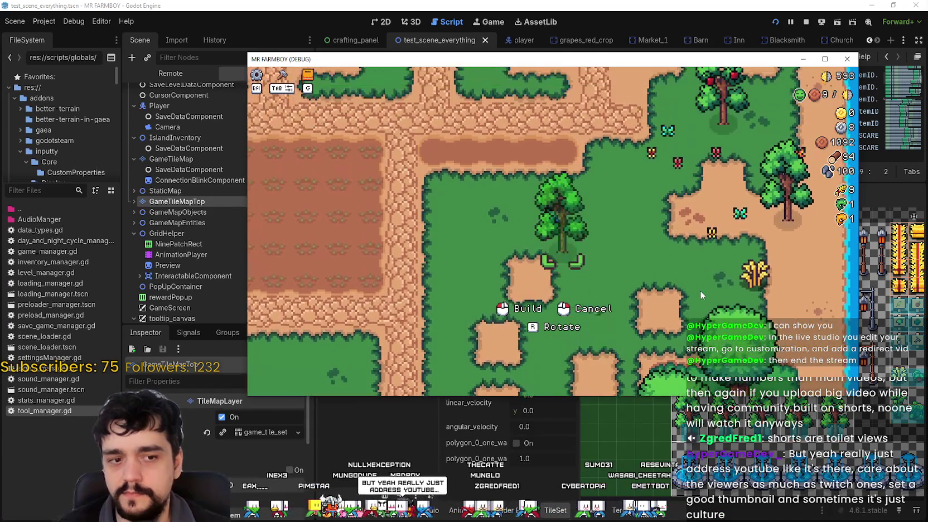
key(s)
key(a)
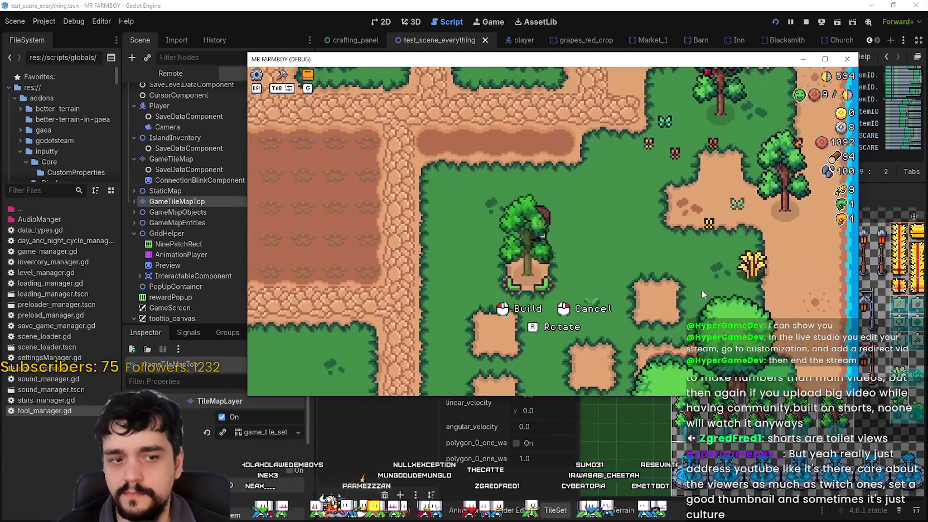
key(s)
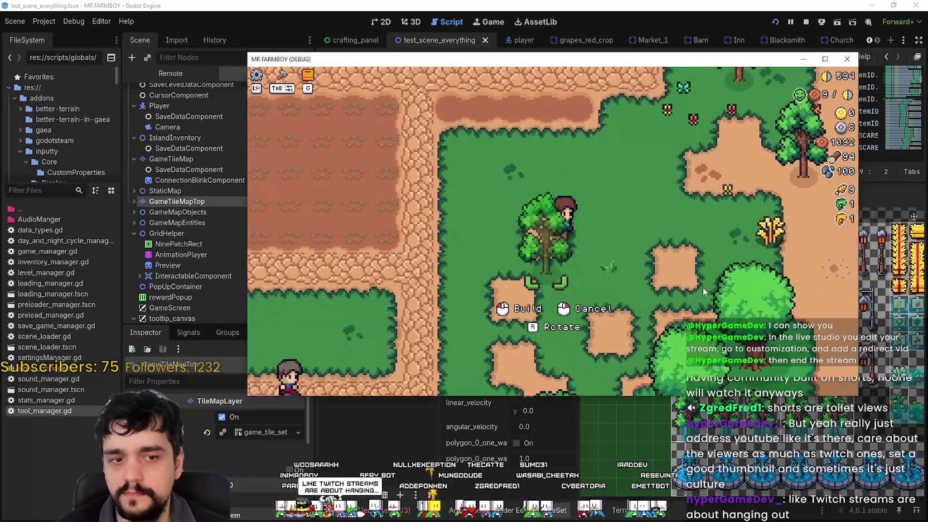
key(d)
key(w)
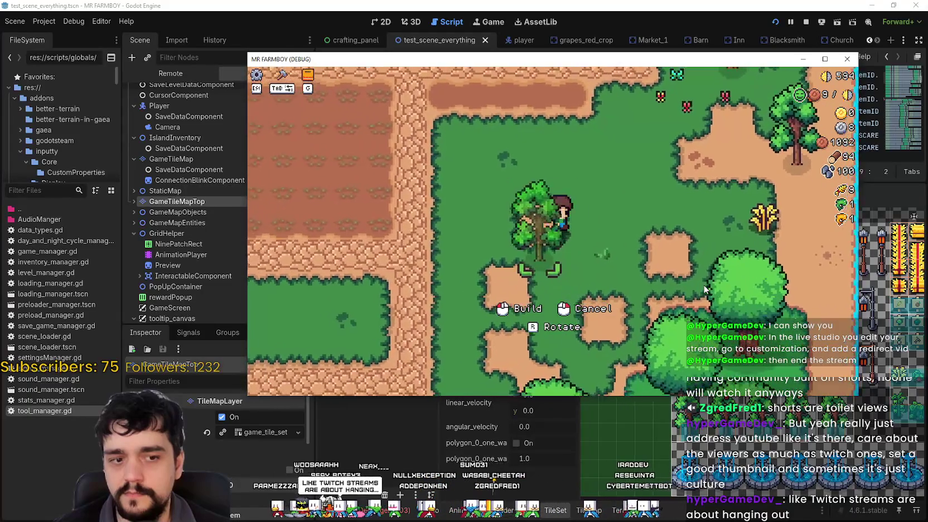
key(d)
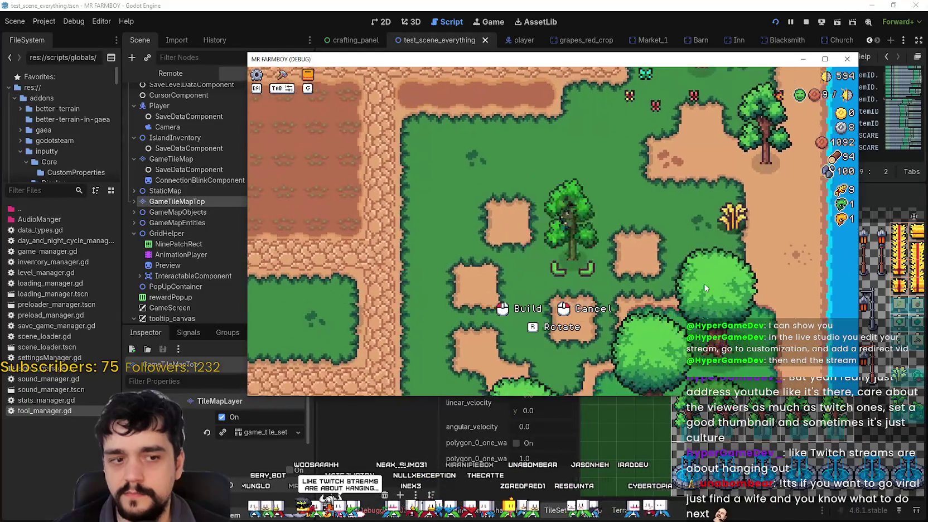
key(s)
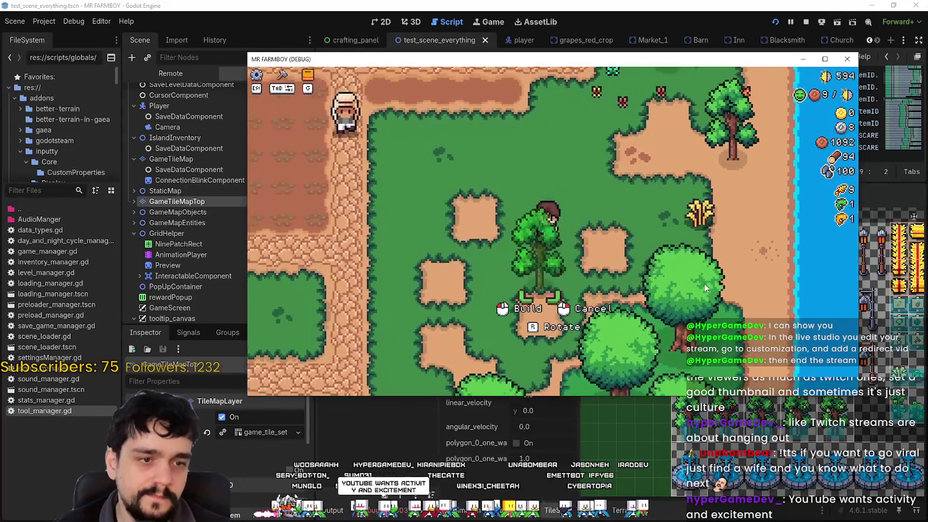
key(s)
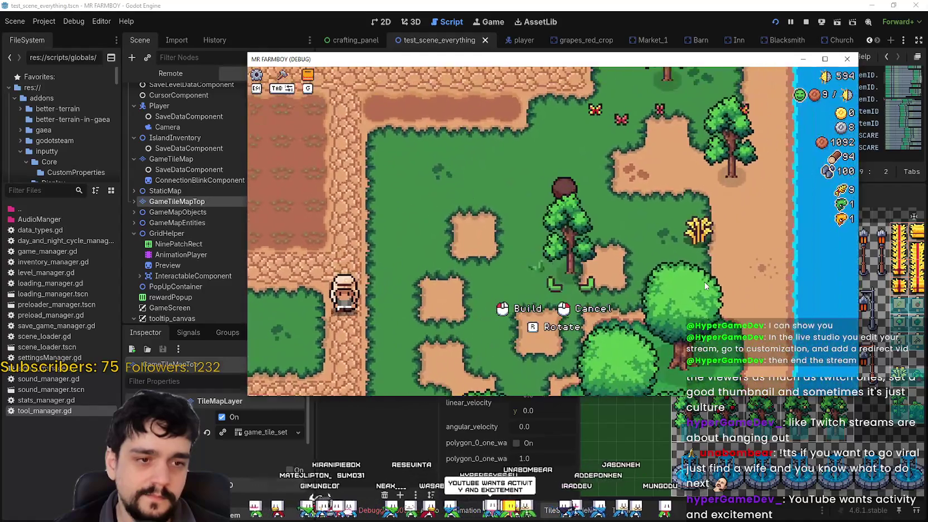
key(w)
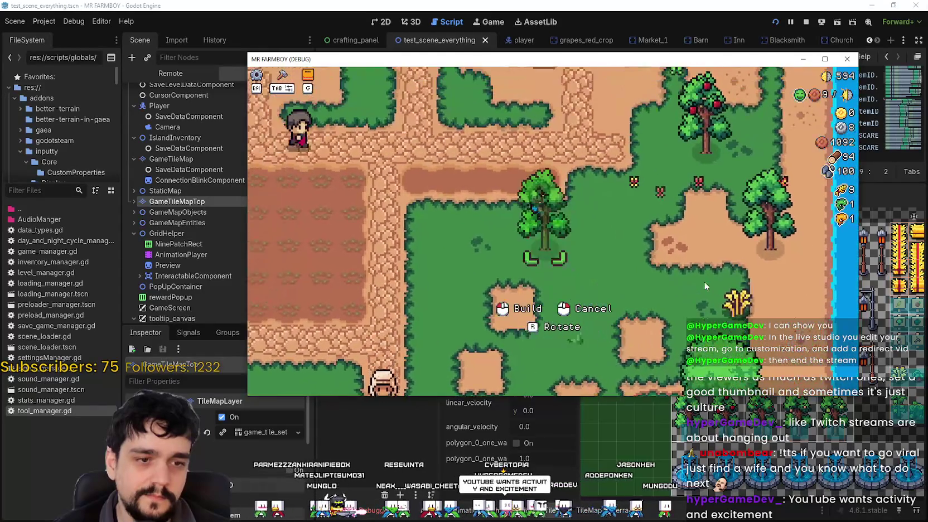
key(a)
key(d)
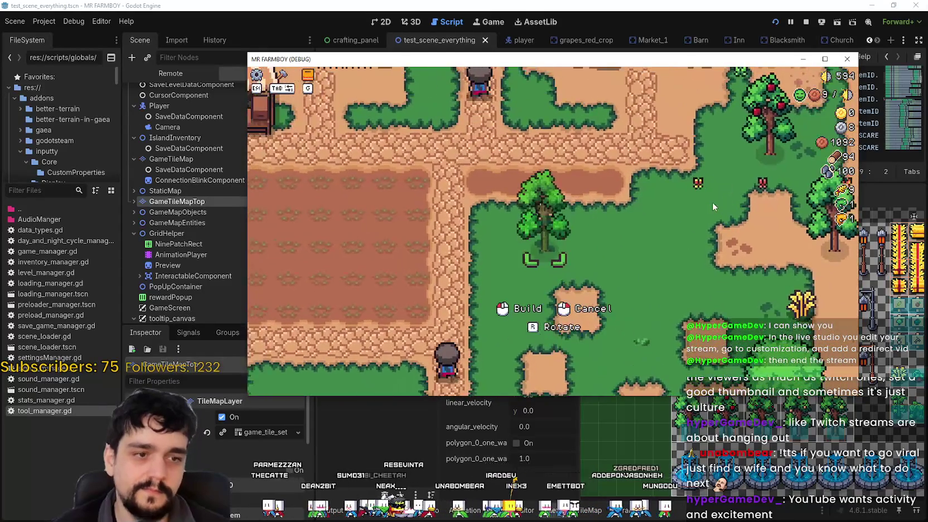
key(a)
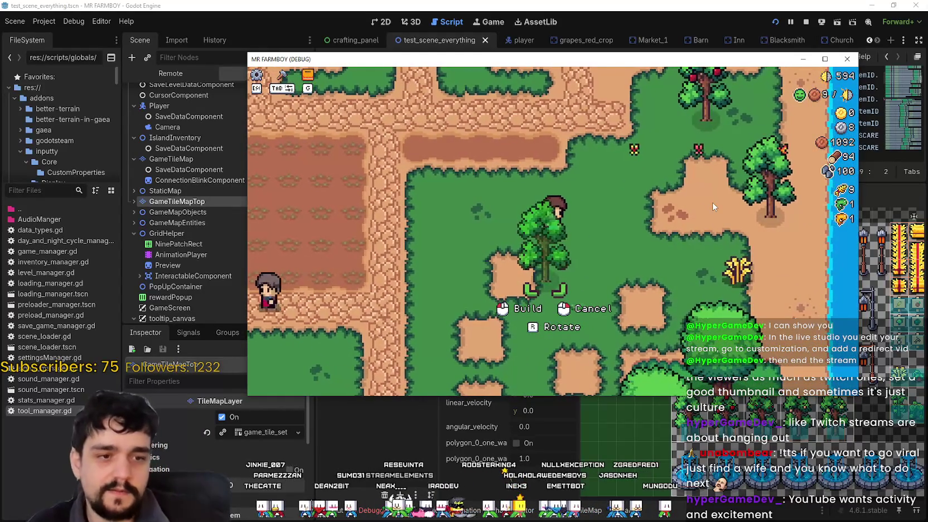
- Walk around the tree to test its trimmed collision, then maximise the game window
key(w)
key(s)
key(a)
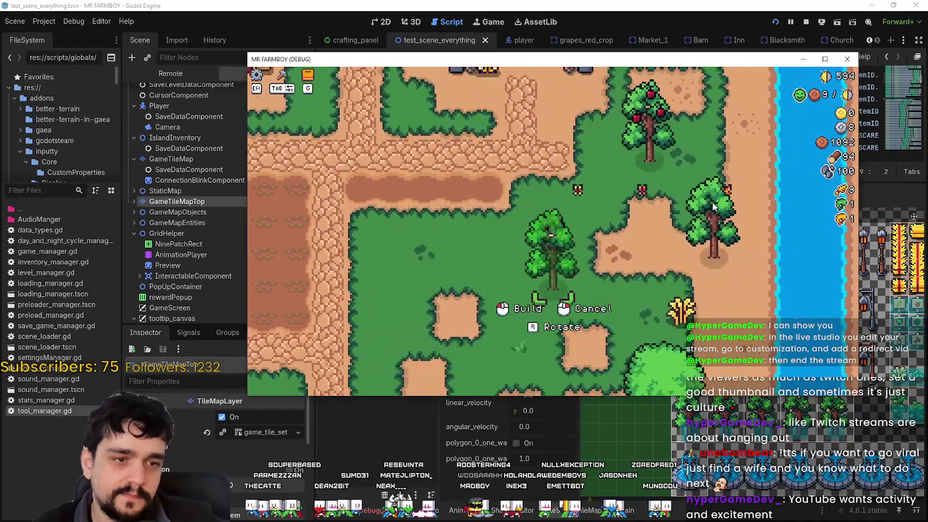
key(a)
key(w)
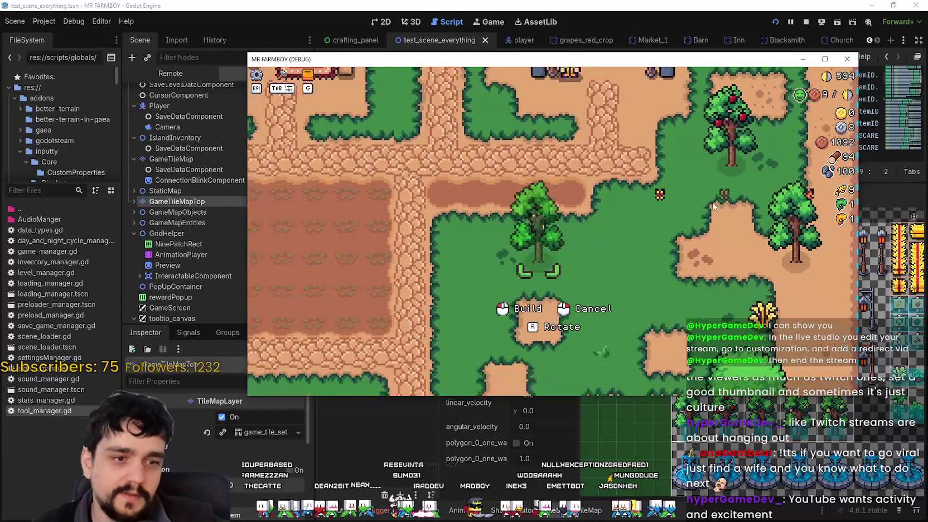
key(d)
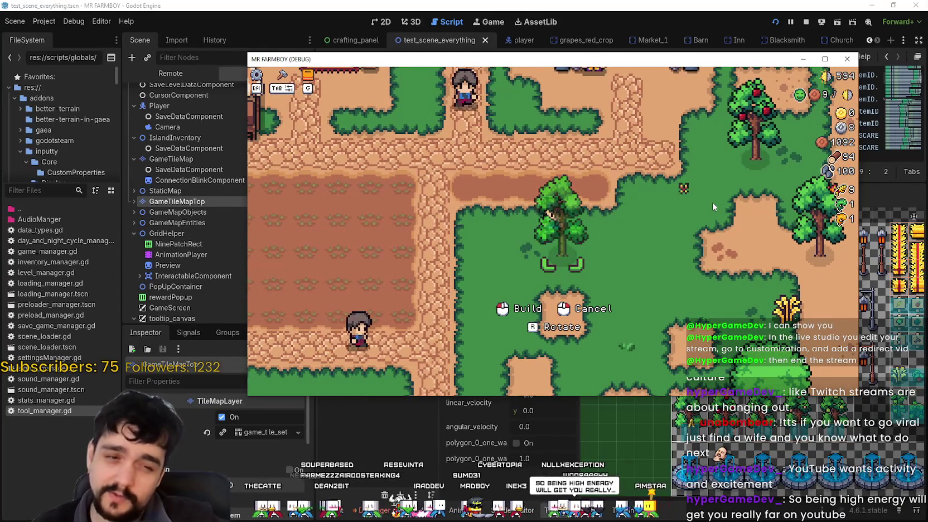
key(w)
key(d)
key(s)
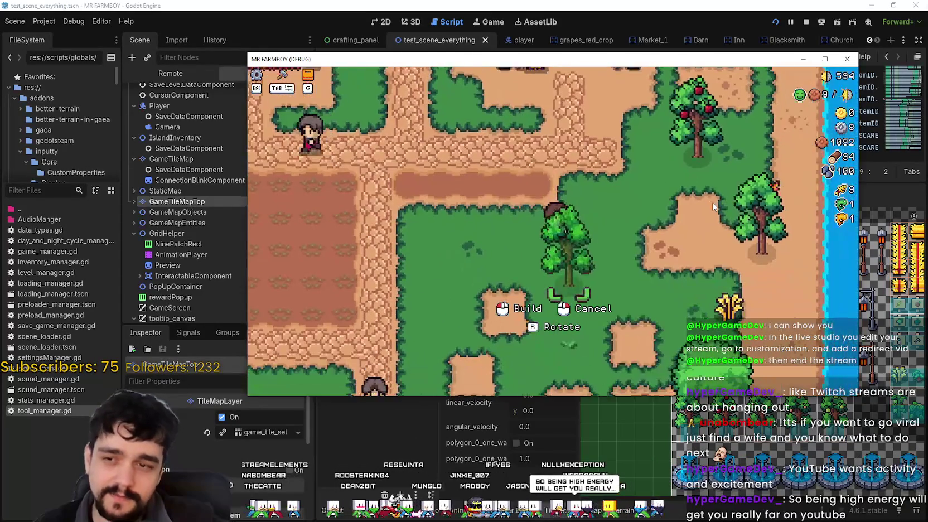
key(d)
key(w)
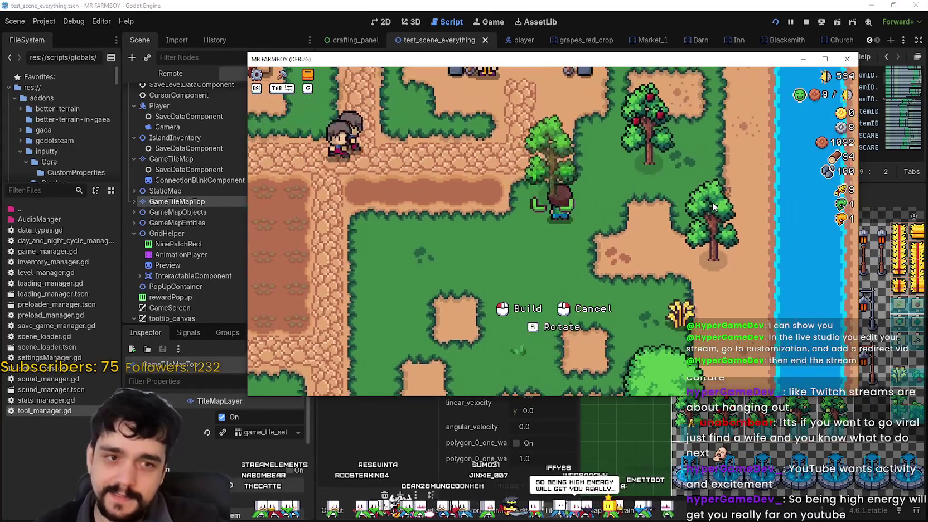
key(s)
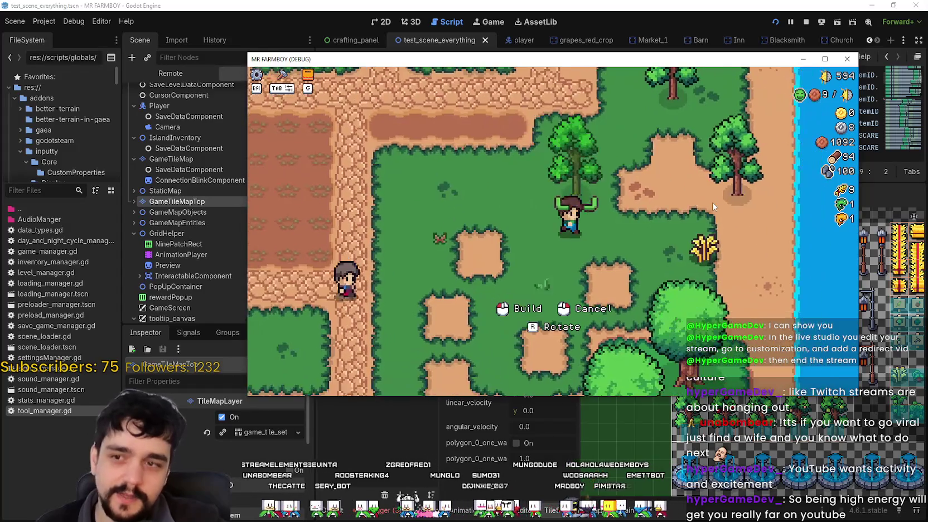
key(w)
key(a)
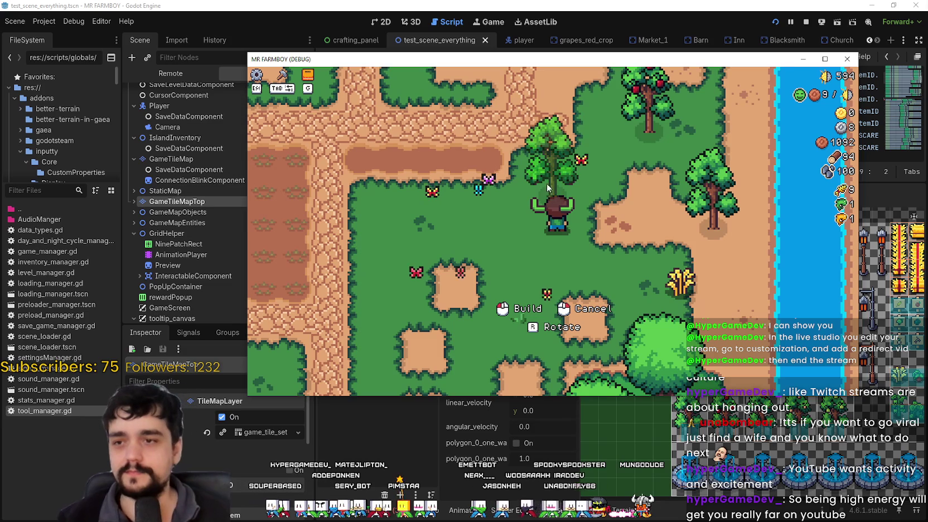
key(s)
key(d)
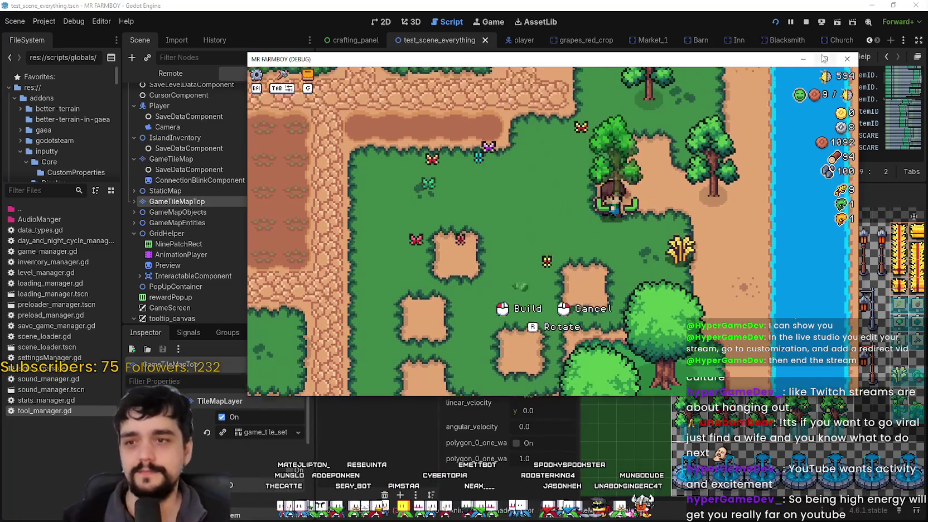
click(823, 58)
- Pick up the wheat crop with M and place it beside the forge path
key(a)
key(w)
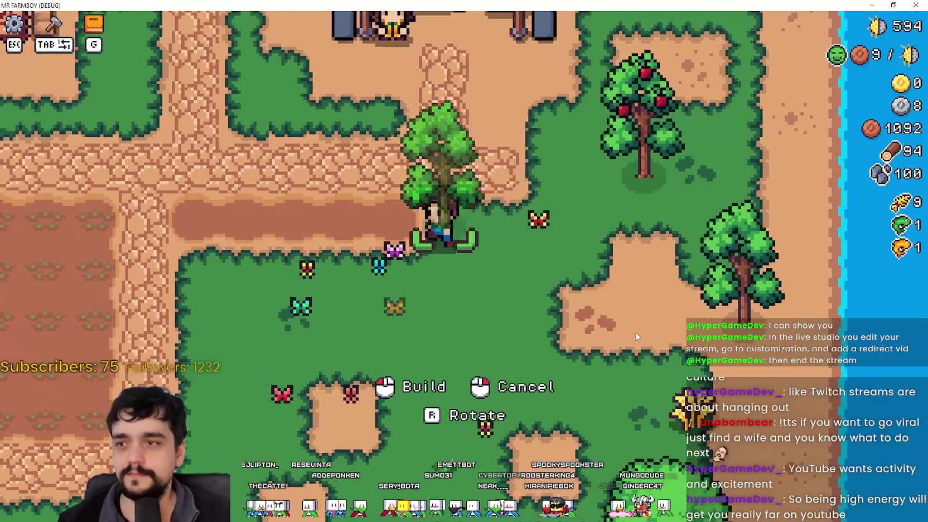
key(w)
key(a)
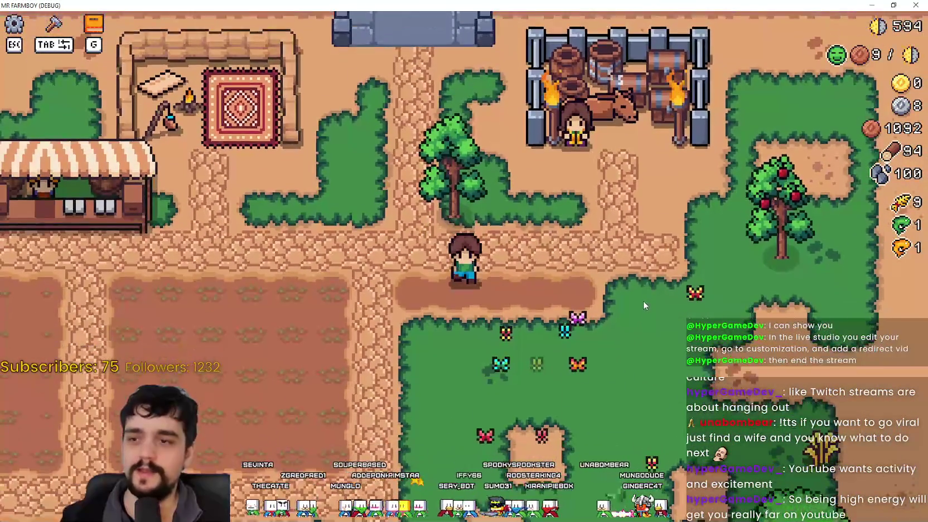
key(s)
key(d)
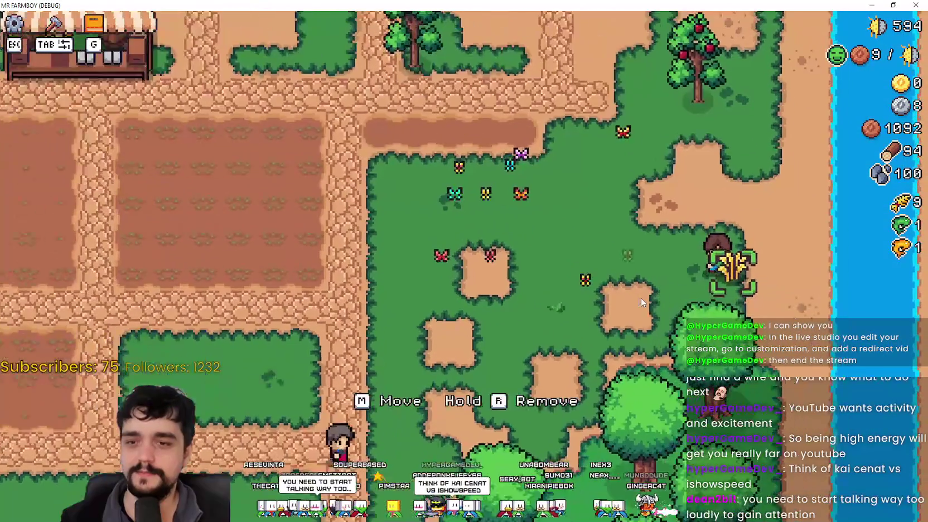
key(m)
key(a)
key(w)
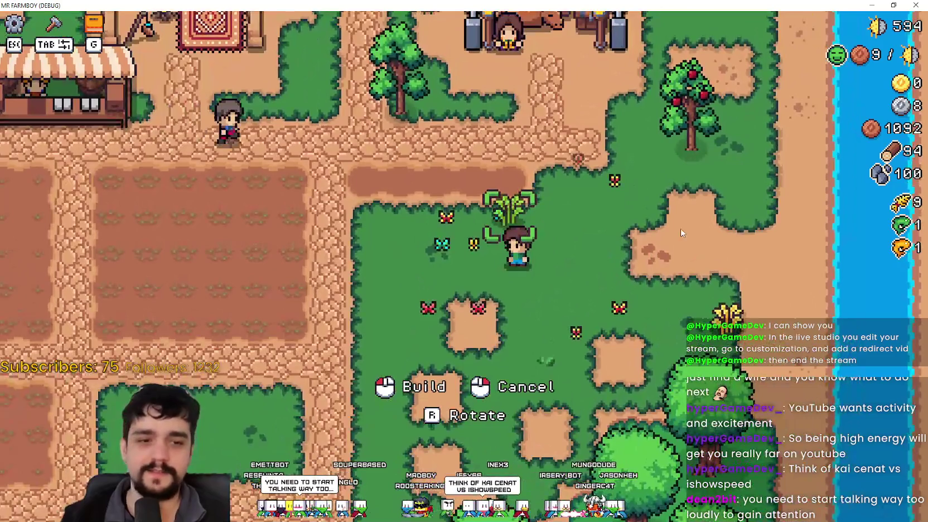
key(w)
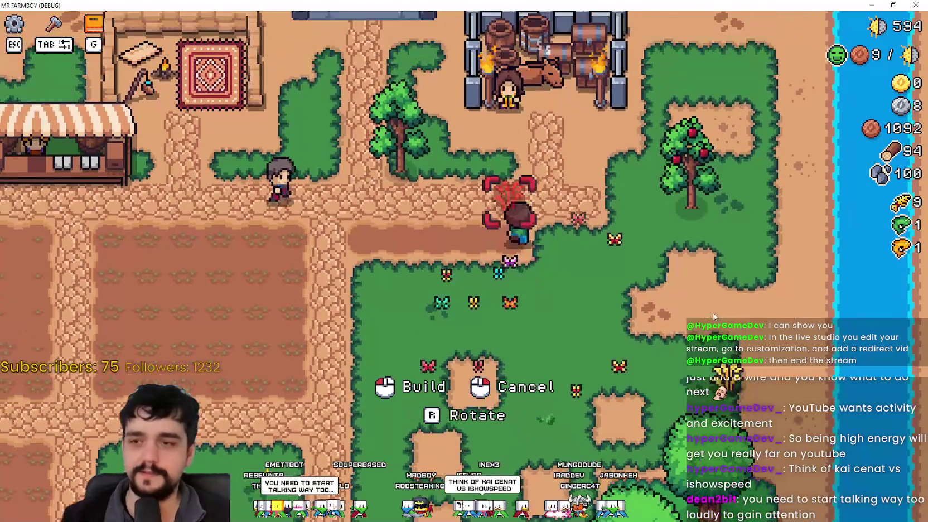
click(711, 310)
- Pick up the apple tree and place it down and right near the river
key(d)
key(w)
key(d)
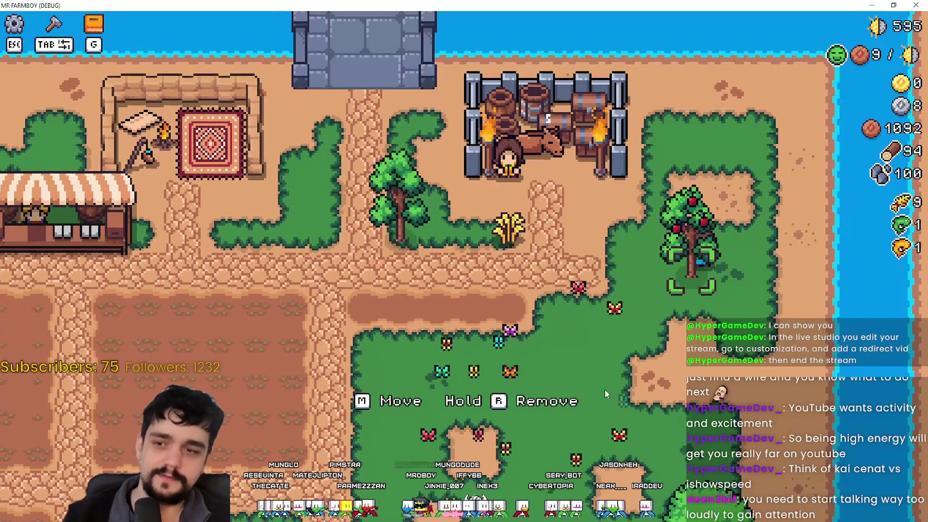
key(d)
key(s)
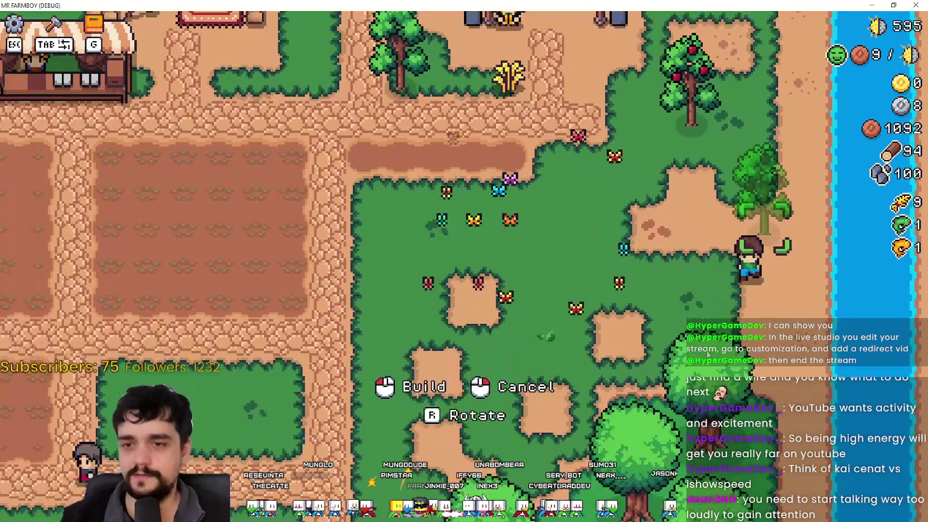
click(551, 297)
key(a)
key(w)
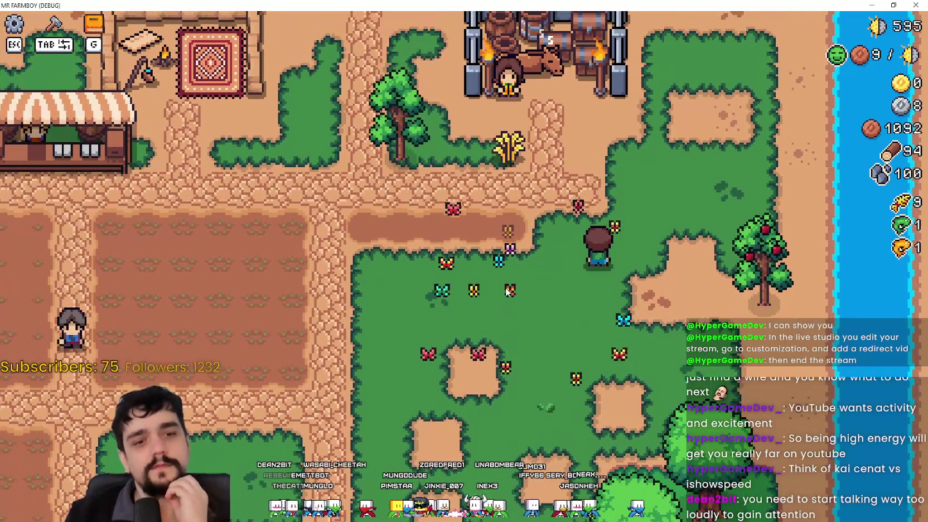
key(s)
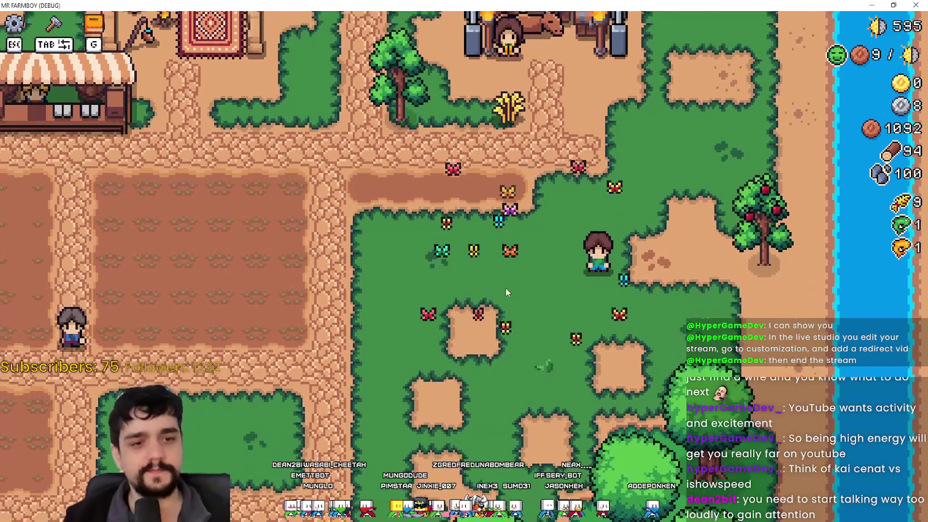
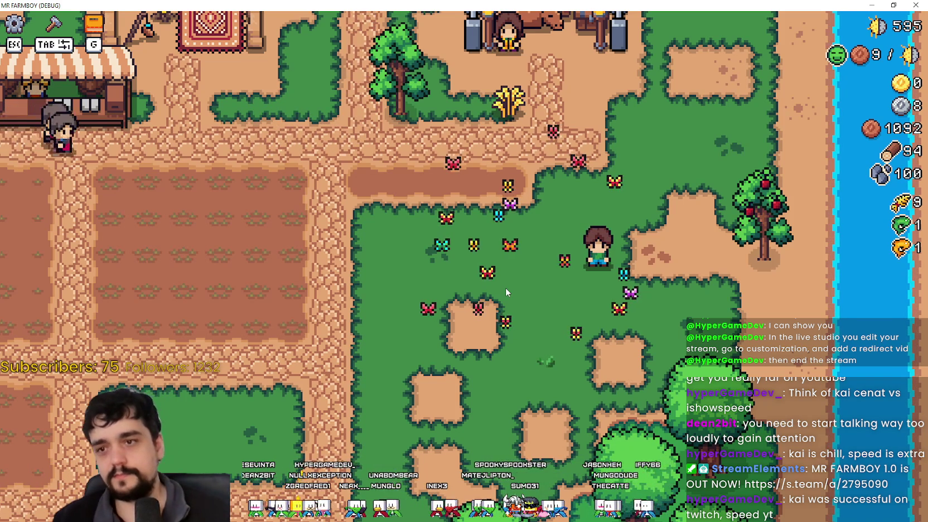
- Pick up the riverside apple tree and place it in the middle of the meadow
key(w)
key(Tab)
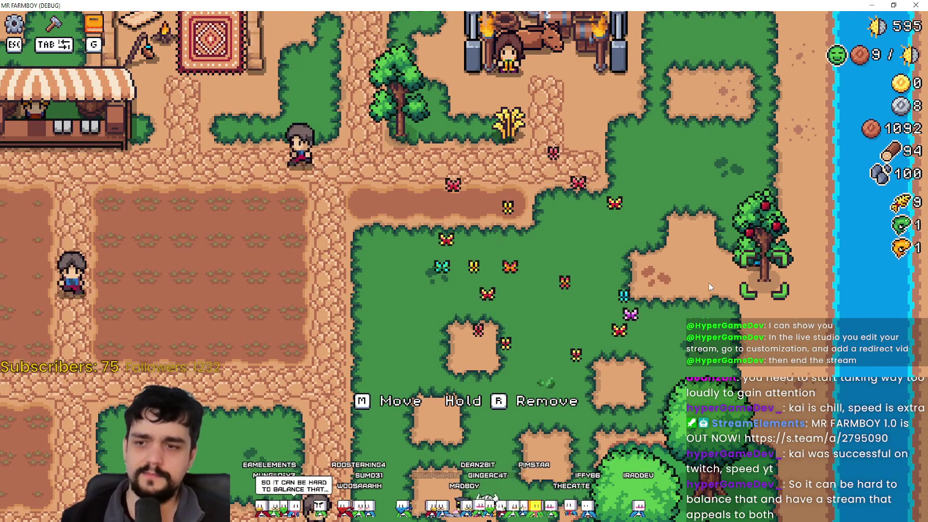
key(m)
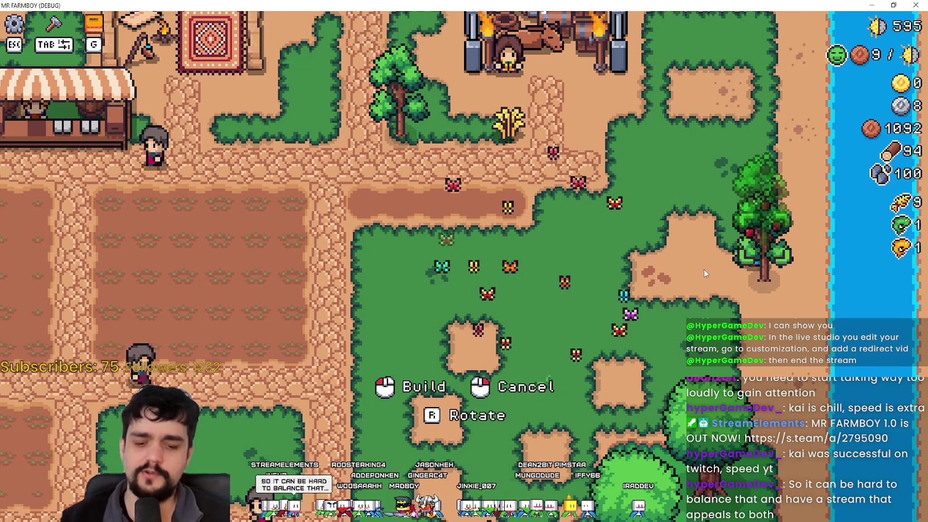
key(s)
key(a)
key(w)
key(a)
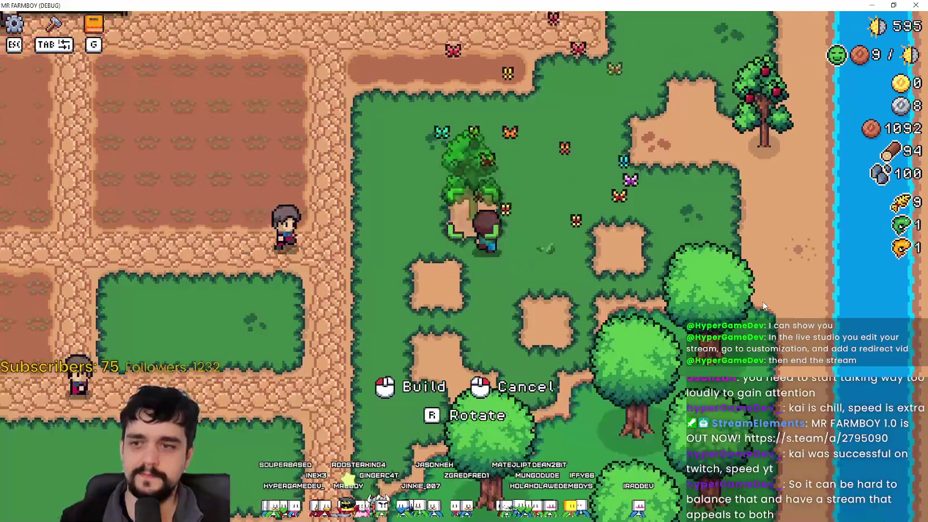
key(w)
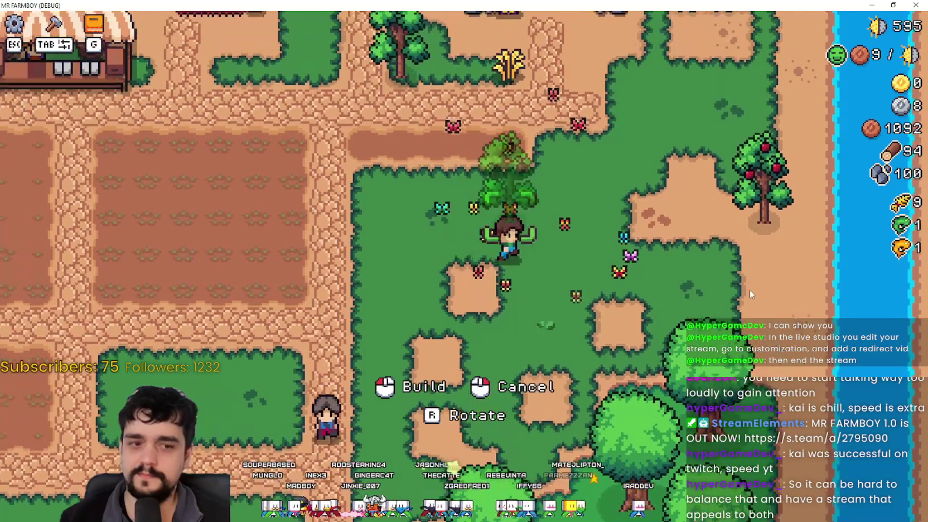
click(758, 301)
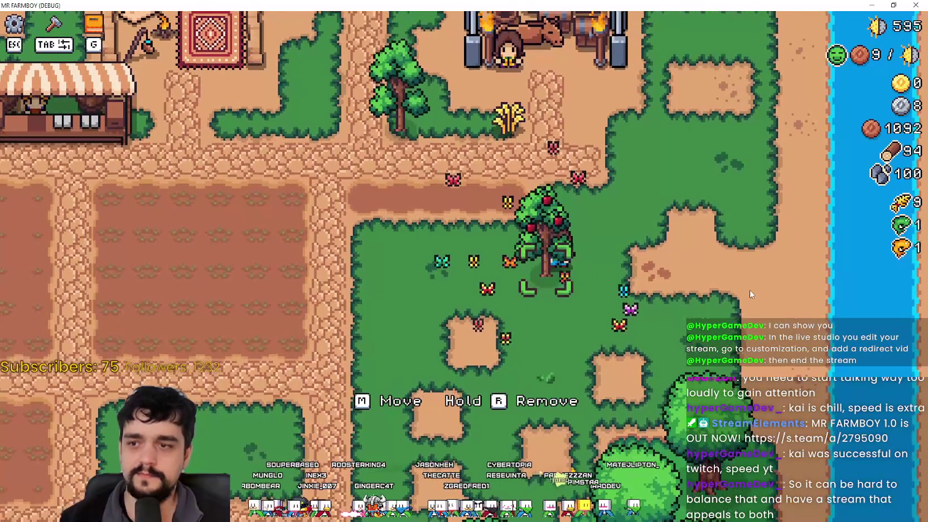
- Move the apple tree back to its spot beside the river
key(m)
key(d)
key(w)
key(d)
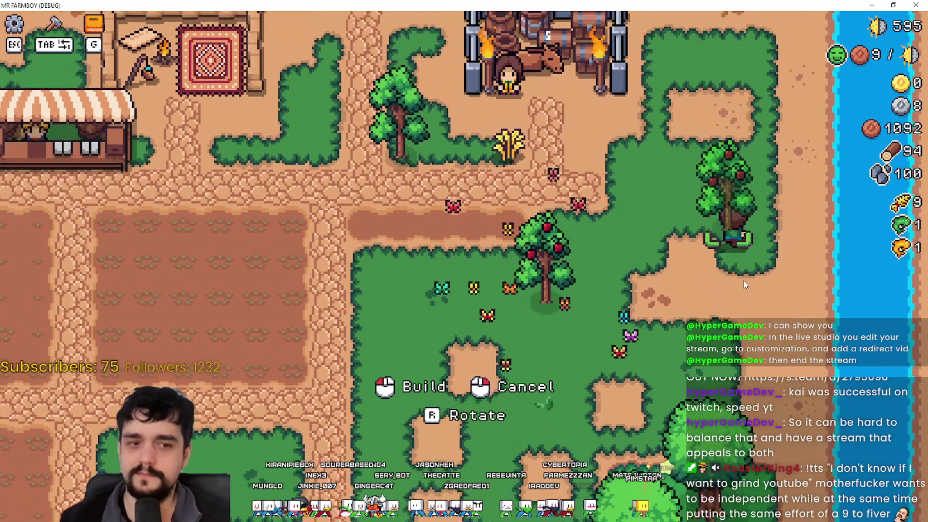
click(648, 278)
- Walk the farmer around the meadow, path, tilled field and dirt patches
key(a)
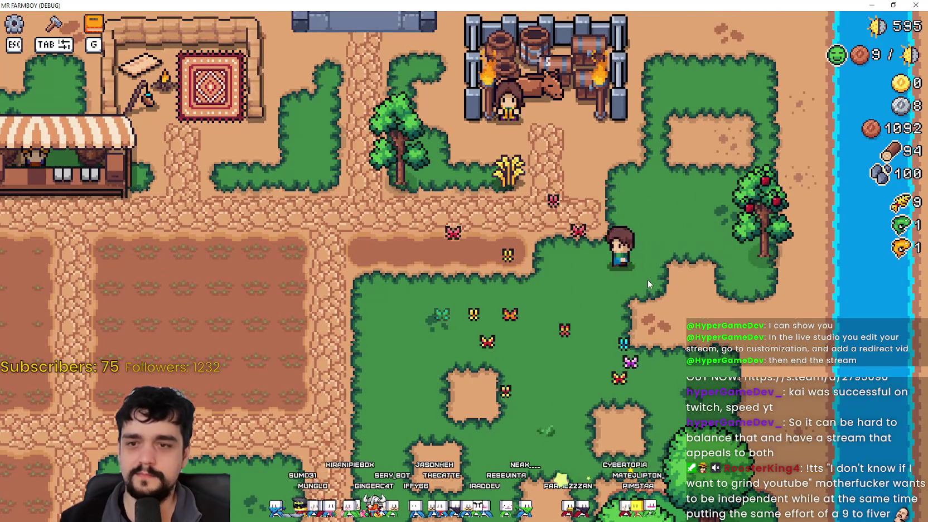
key(s)
key(d)
key(w)
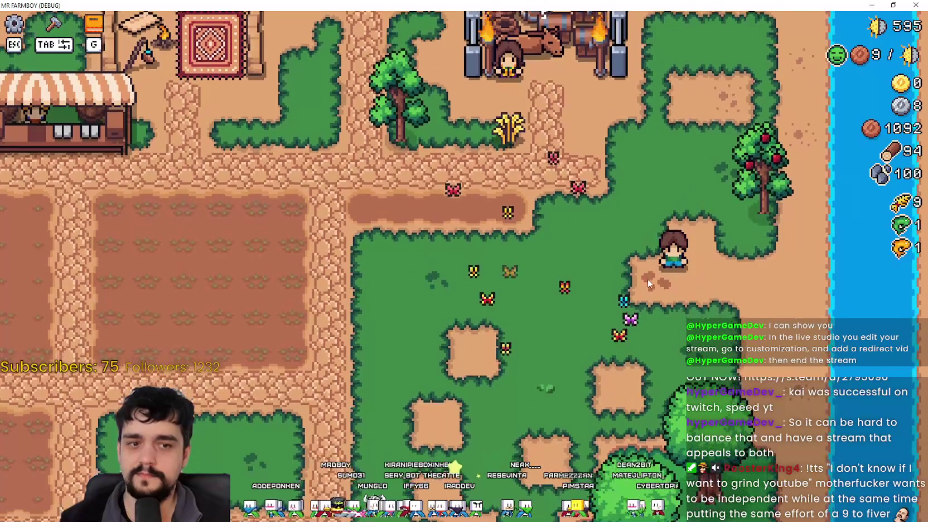
key(a)
key(s)
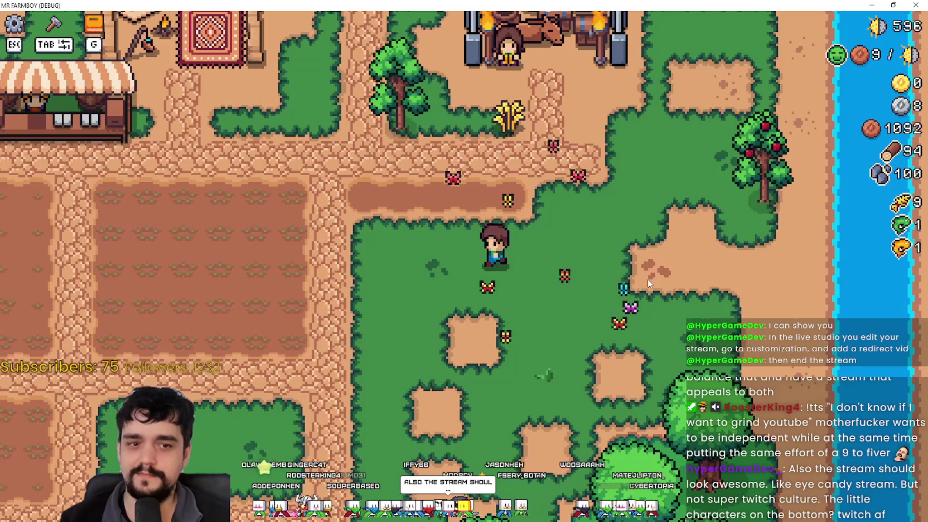
key(a)
key(w)
key(d)
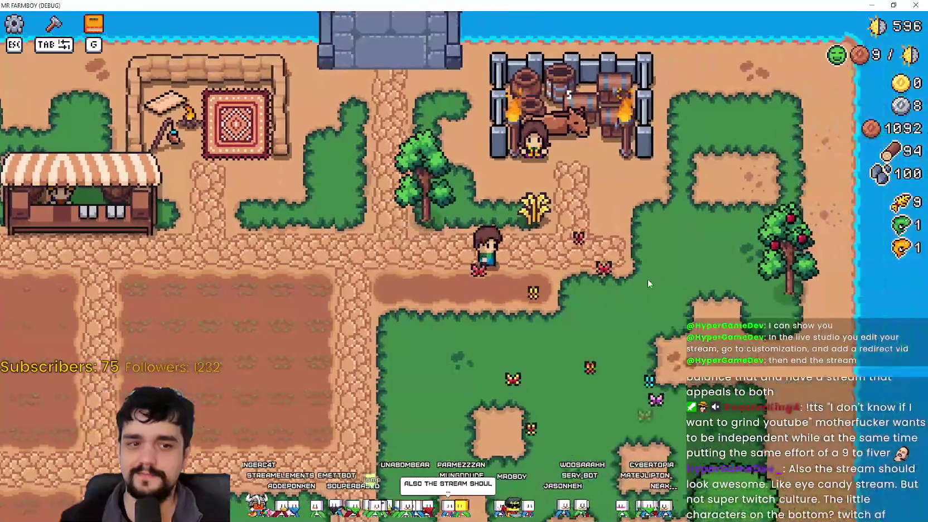
key(s)
key(a)
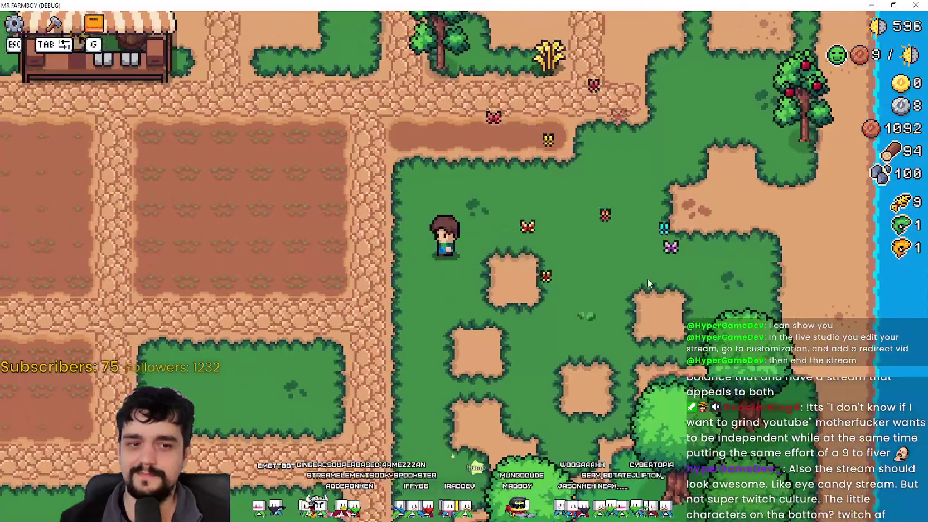
key(w)
key(d)
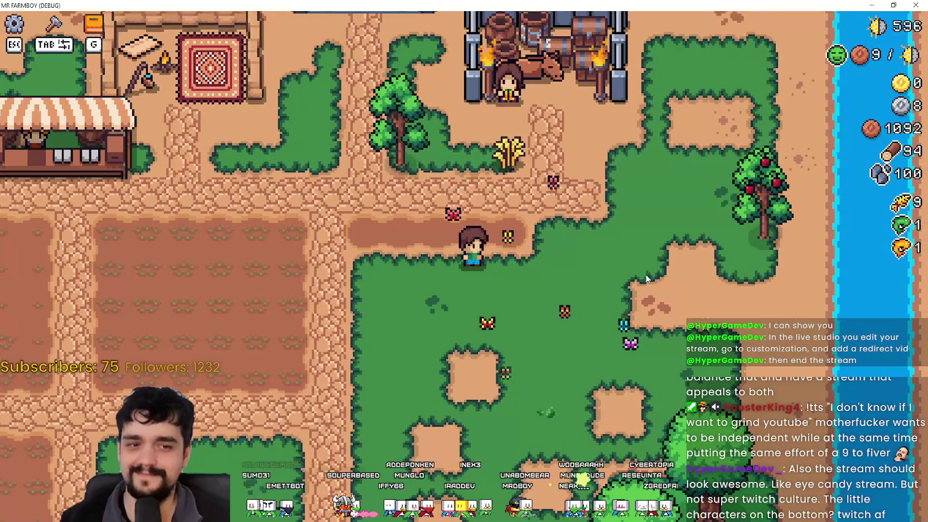
key(s)
key(a)
key(w)
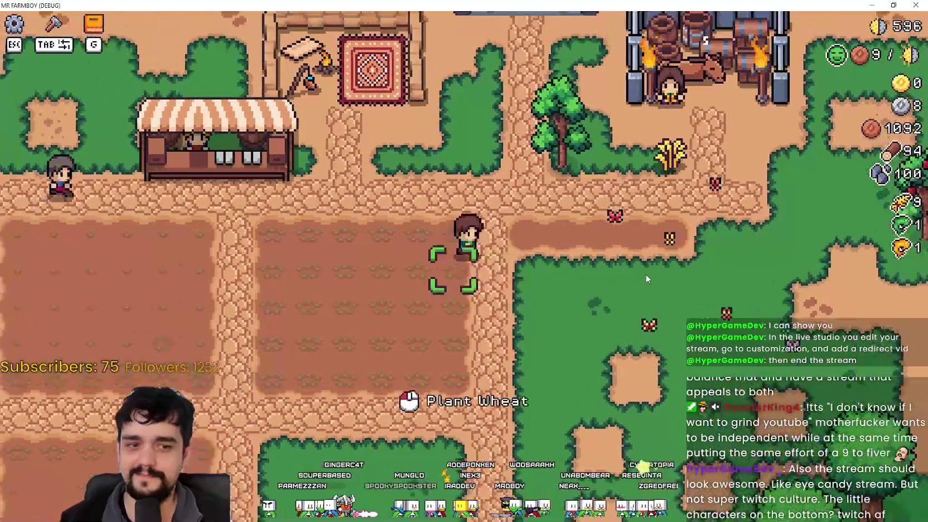
key(d)
key(s)
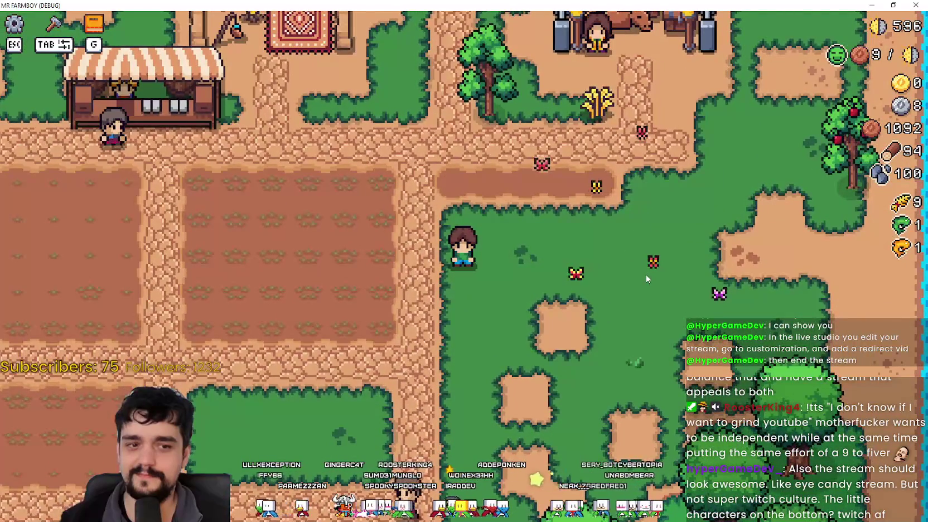
key(d)
key(w)
key(s)
key(s)
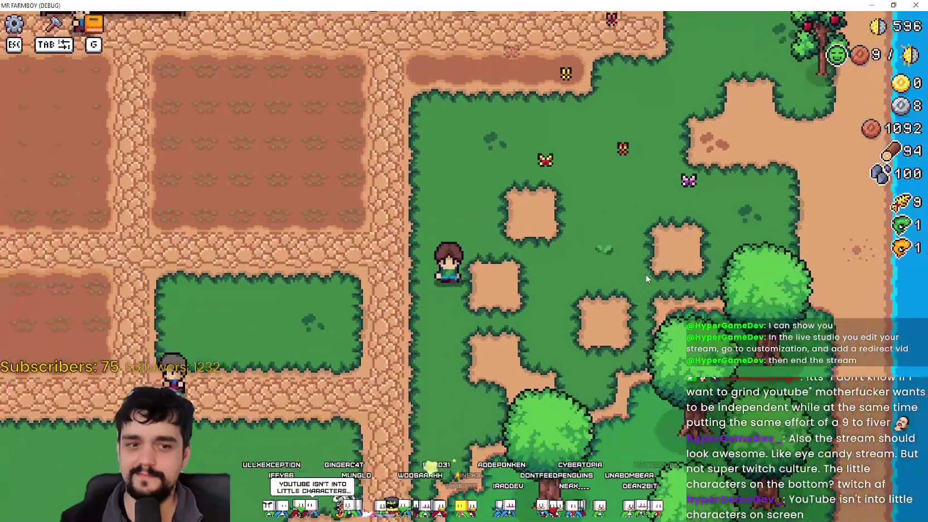
key(a)
key(w)
key(d)
key(w)
key(d)
key(s)
- Walk the farmer along the dirt strip and meadow, ending beside the apple tree
key(w)
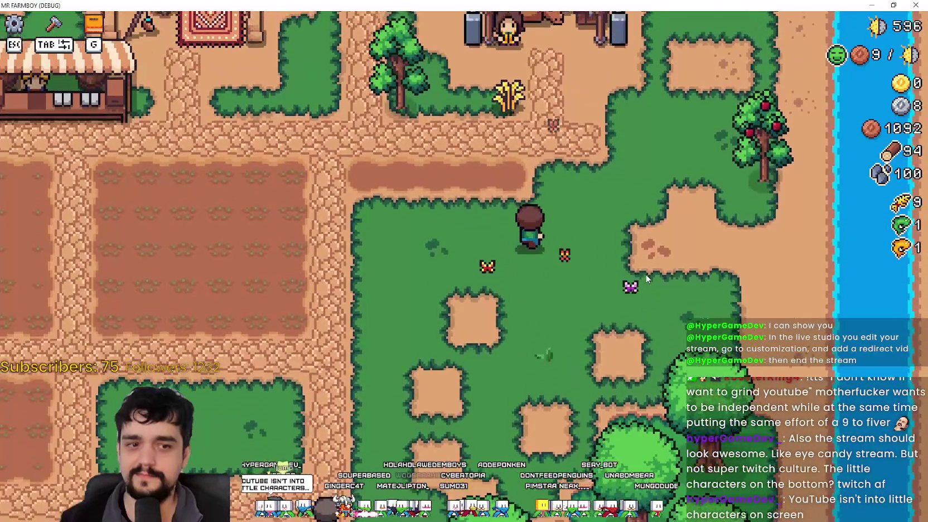
key(d)
key(a)
key(s)
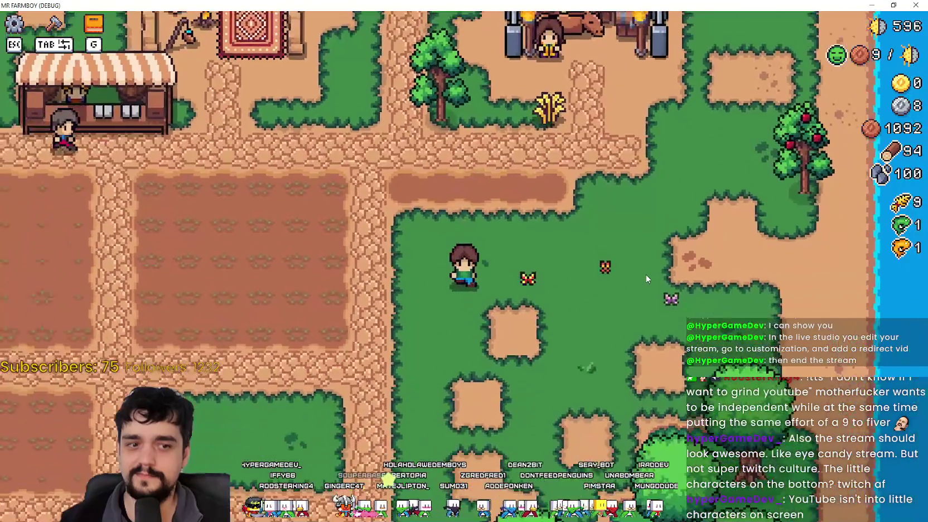
key(d)
key(w)
key(a)
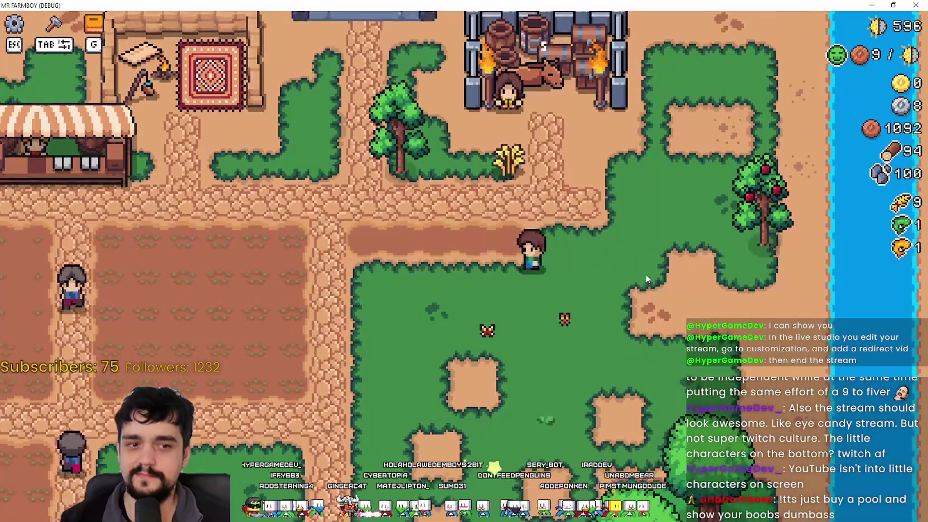
key(s)
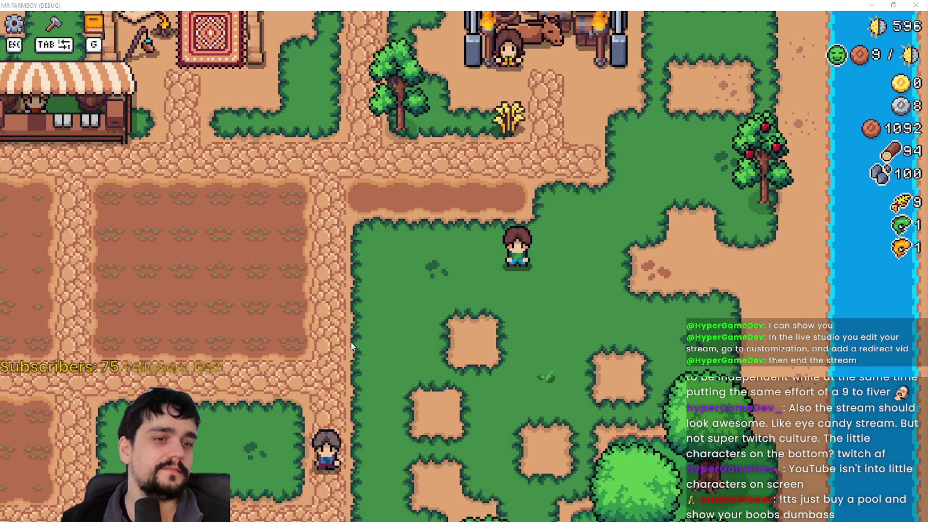
key(d)
key(w)
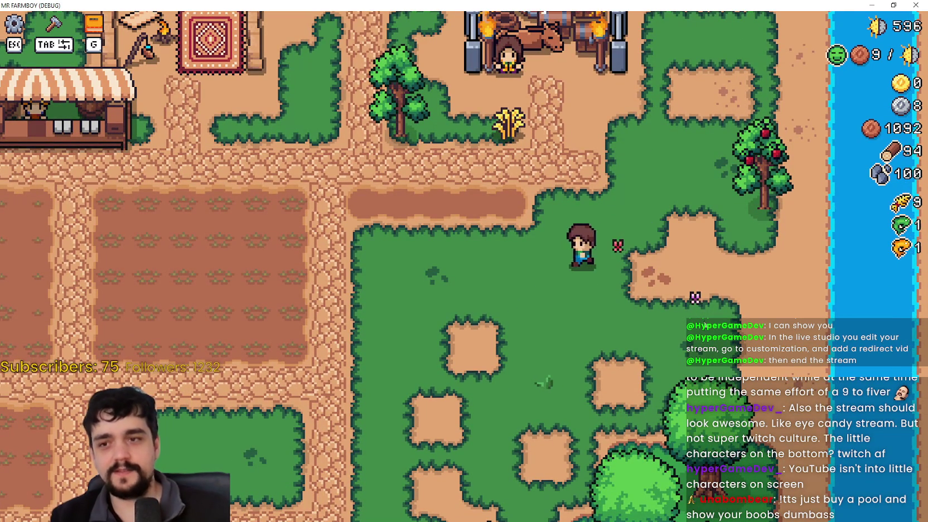
key(d)
key(s)
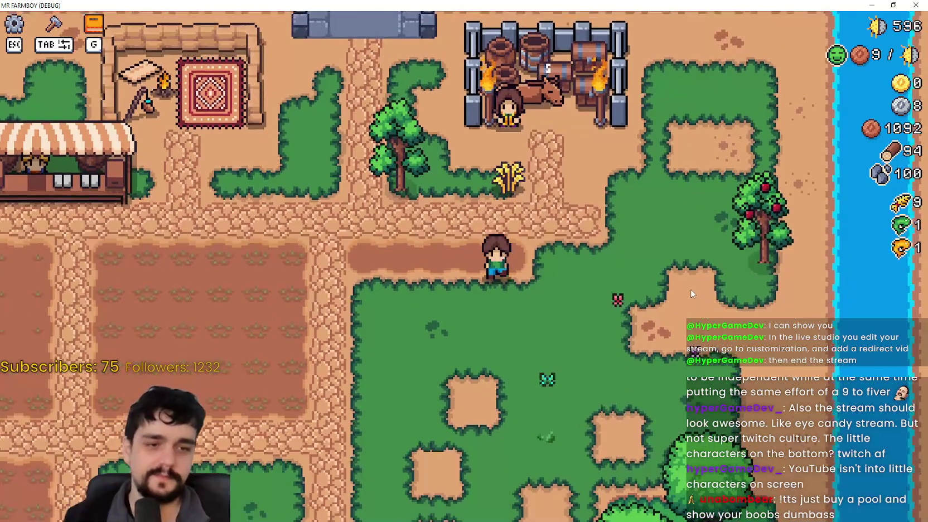
key(d)
key(w)
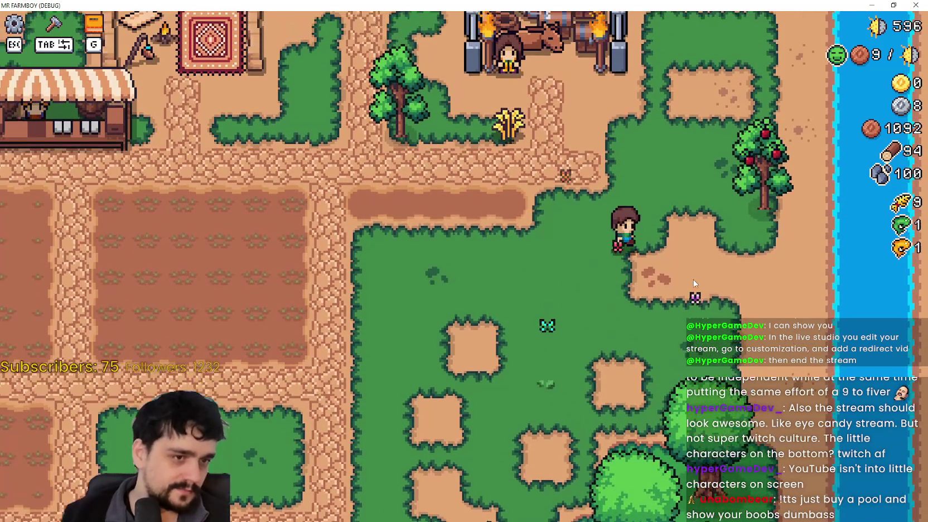
key(a)
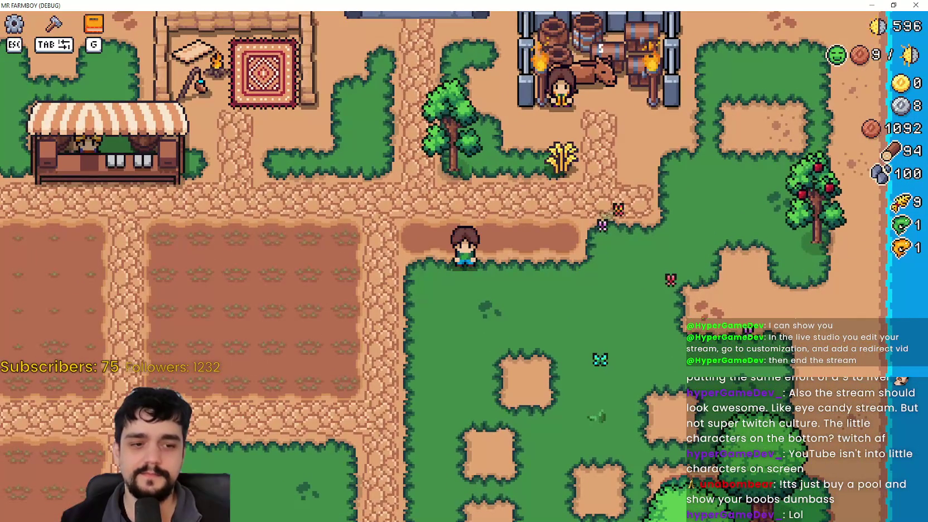
key(d)
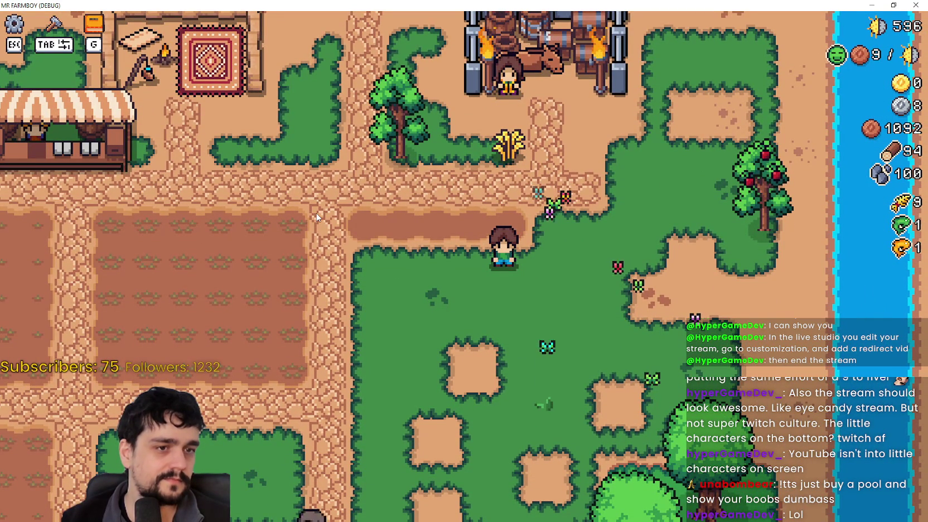
key(d)
key(a)
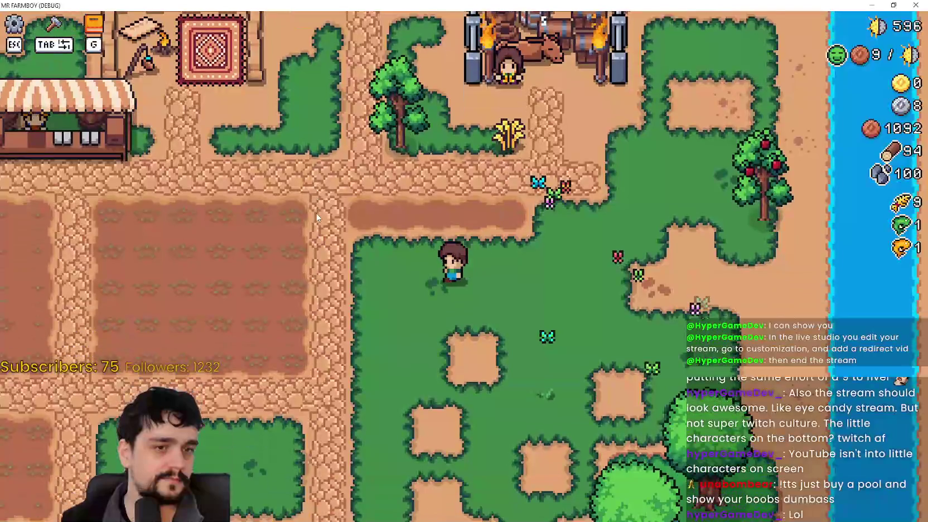
key(s)
key(d)
key(w)
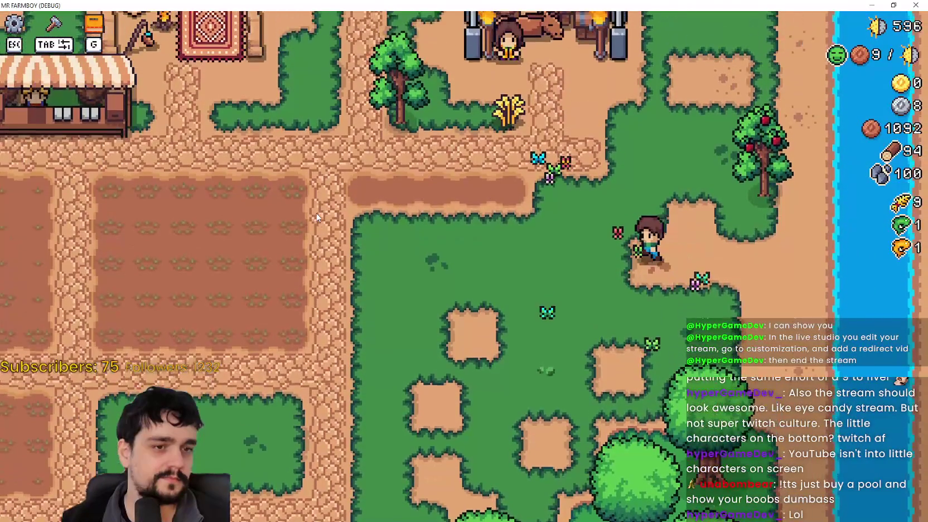
key(d)
key(s)
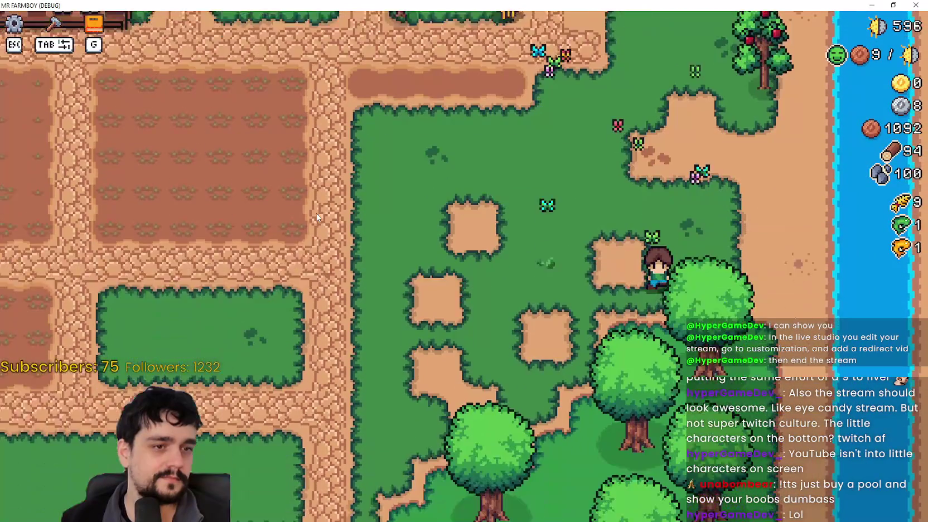
key(a)
key(w)
key(d)
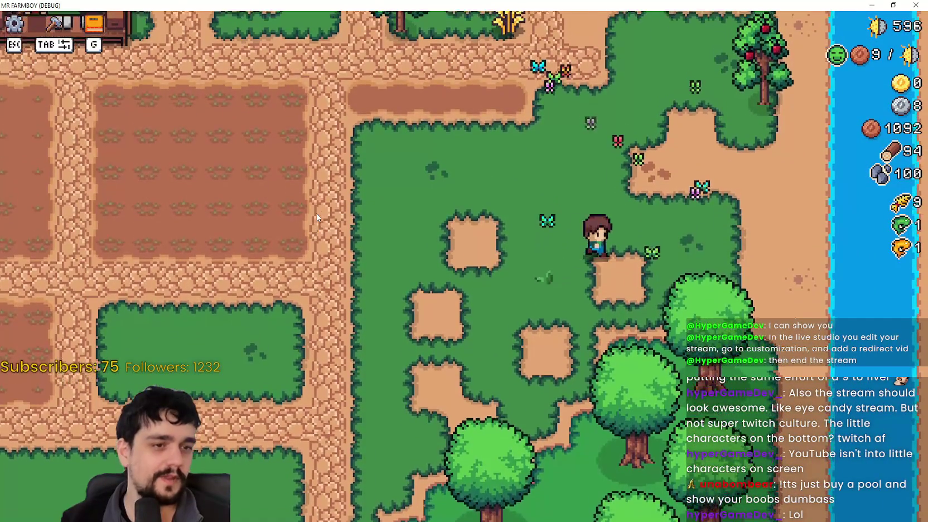
key(a)
key(s)
key(w)
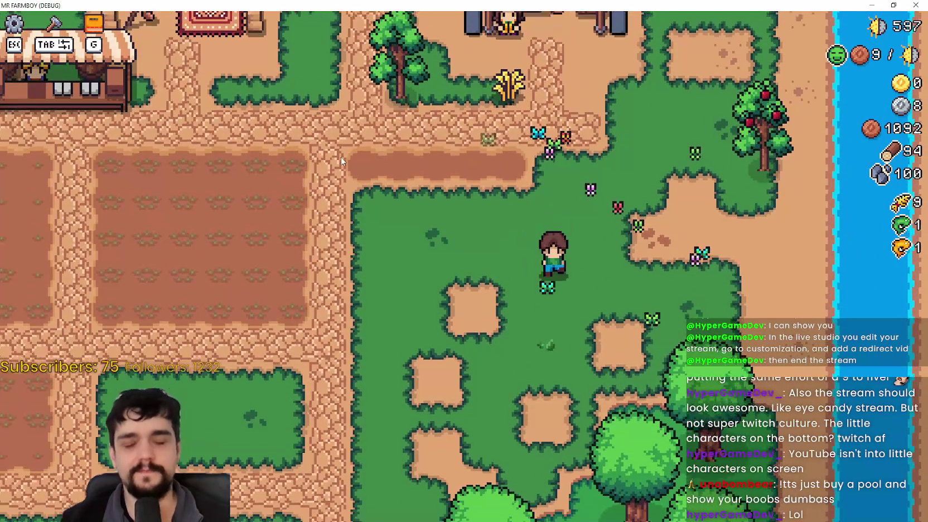
key(d)
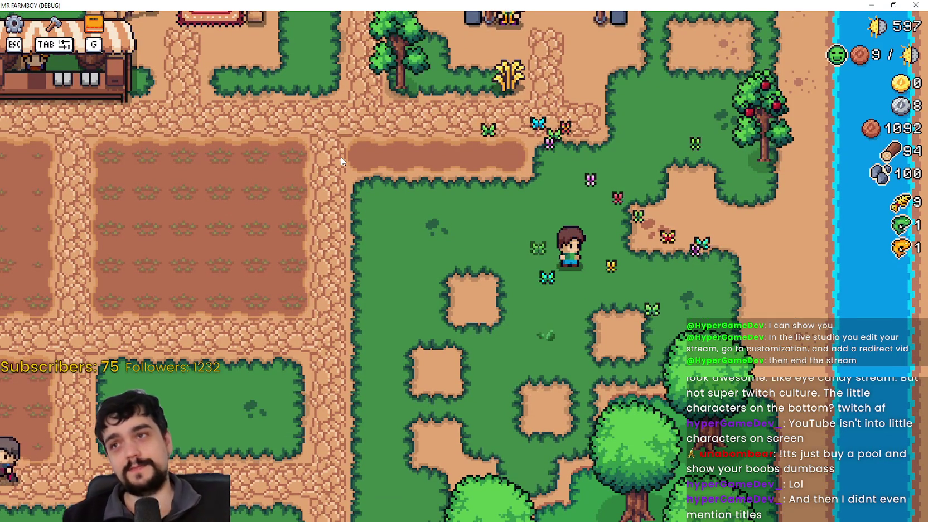
key(w)
key(a)
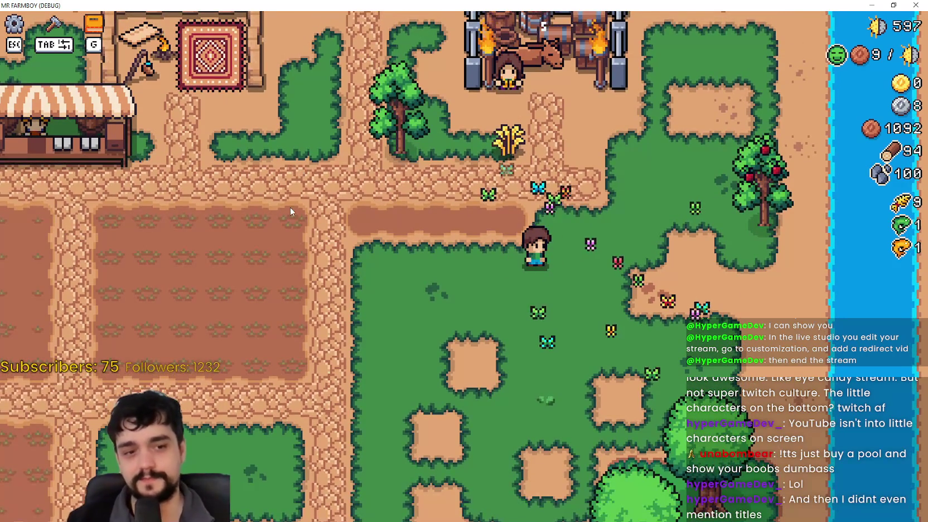
key(d)
key(w)
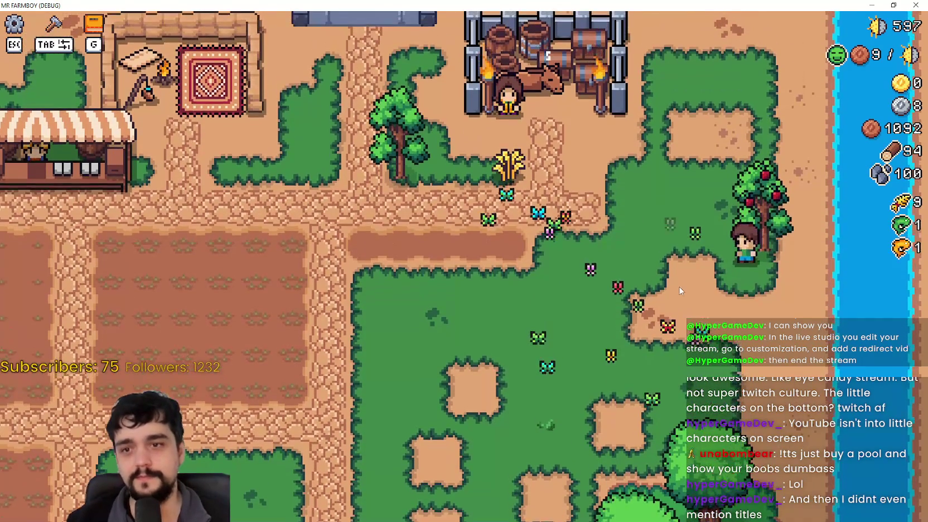
key(w)
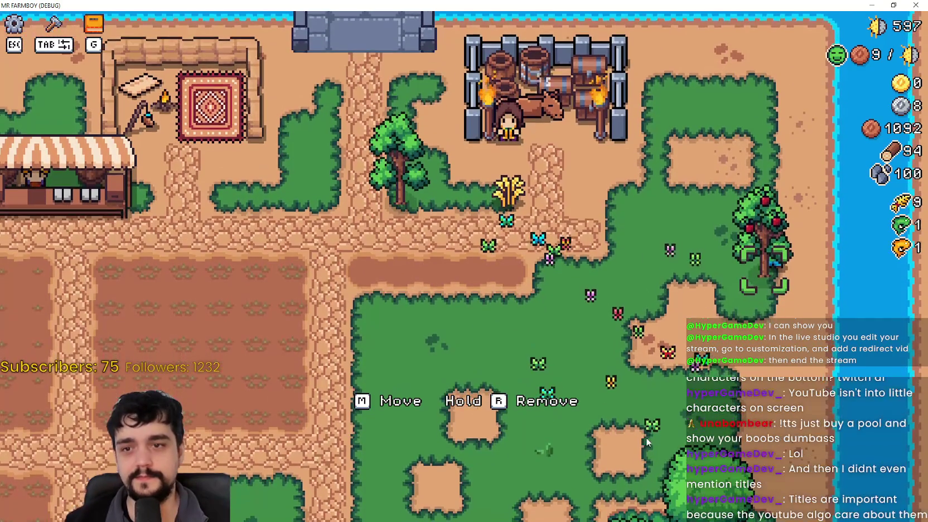
- Move the apple tree left toward the fields
key(m)
key(a)
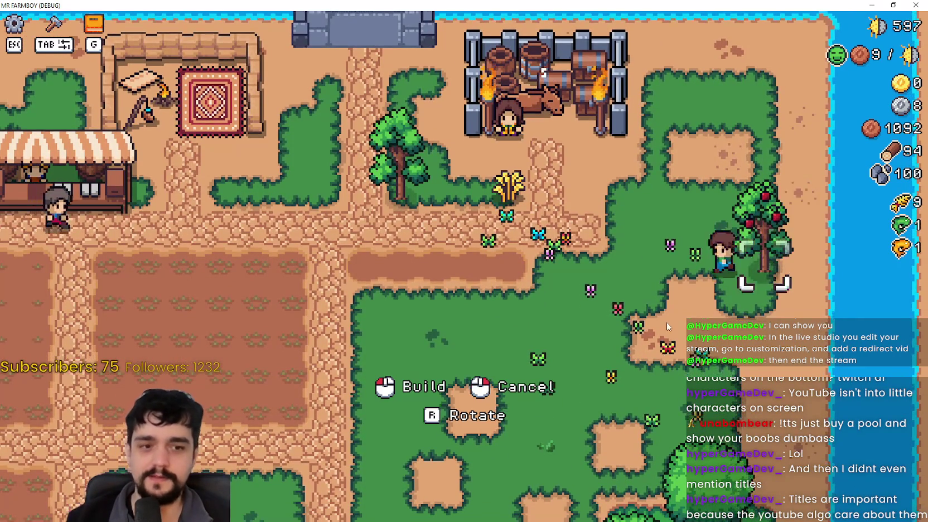
key(a)
key(s)
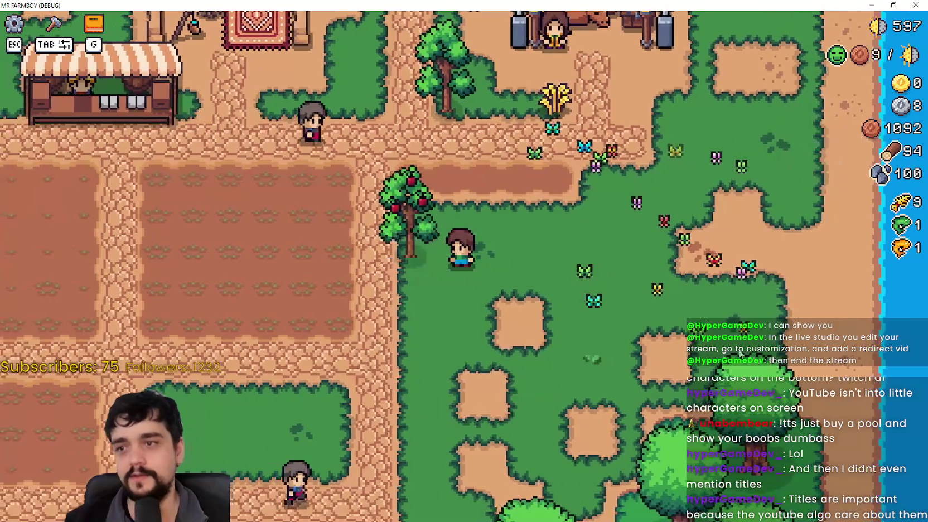
key(a)
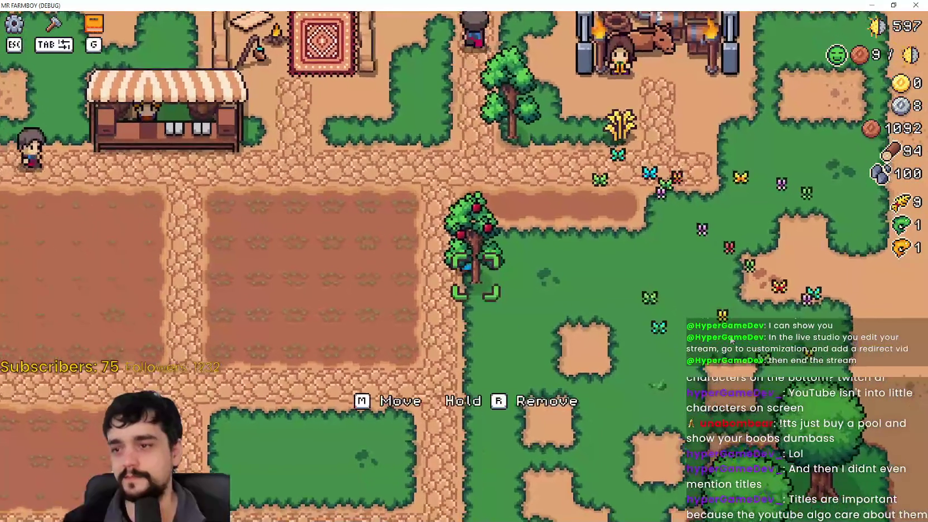
- Carry the tree toward the river and lower fields, then plant it near the wheat
key(m)
key(d)
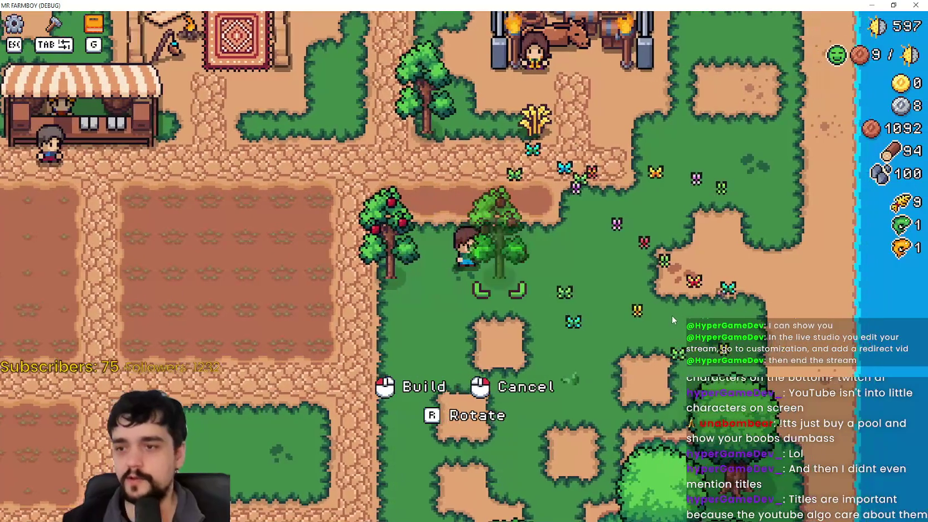
key(w)
key(d)
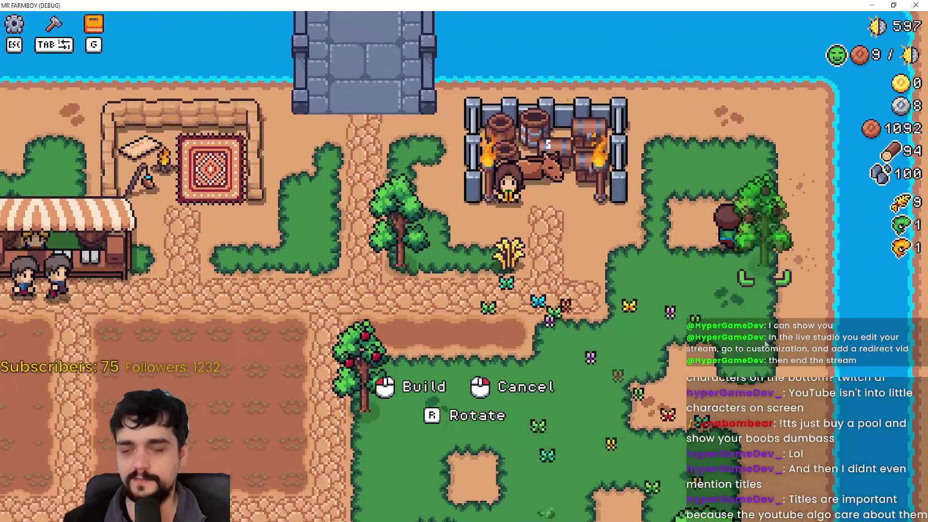
key(w)
key(a)
key(d)
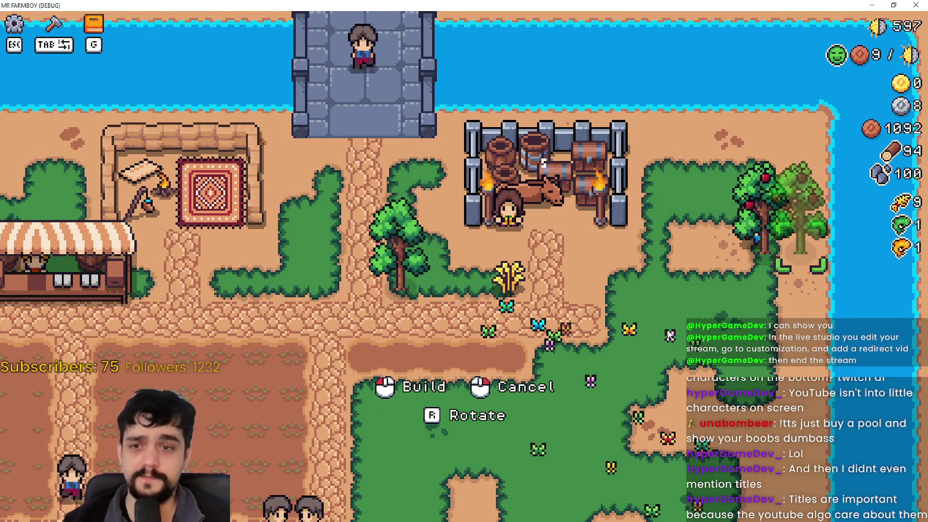
key(s)
key(a)
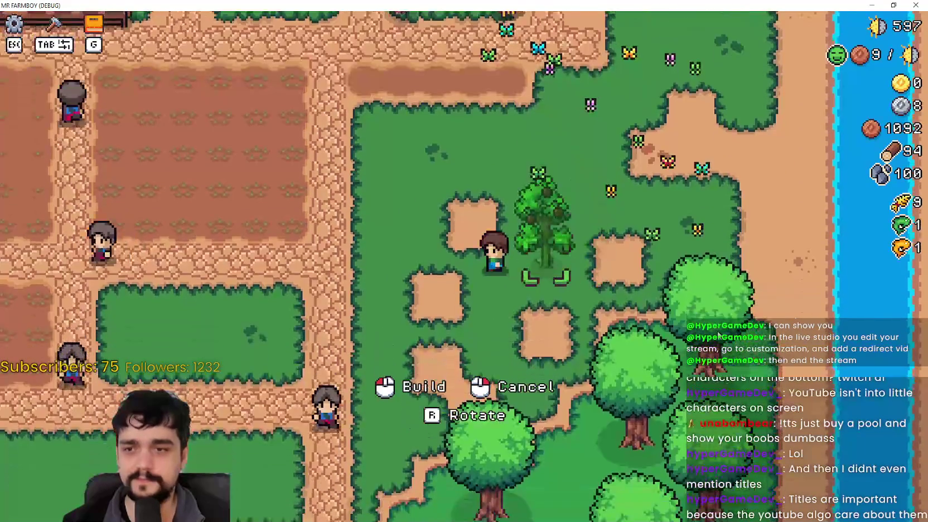
key(w)
key(d)
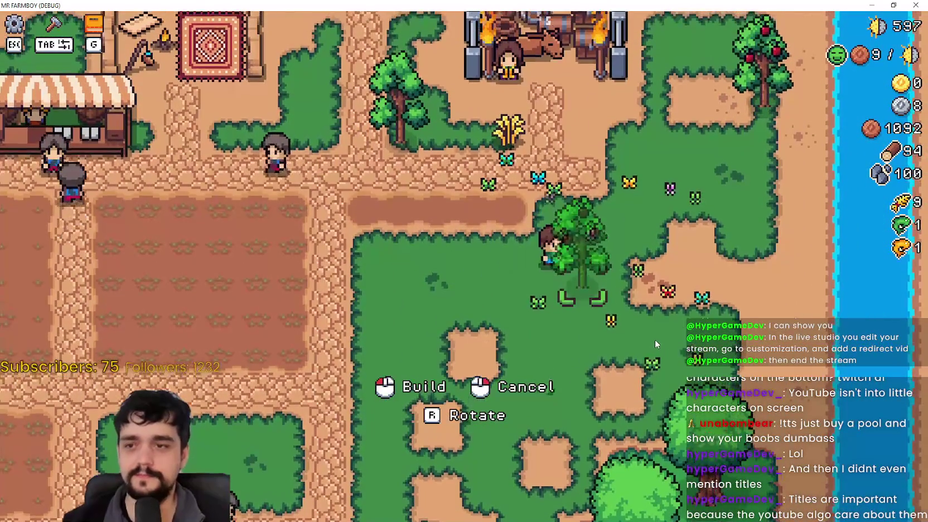
click(654, 339)
- Shift the apple tree up-right beside the river near the barrel pen
key(d)
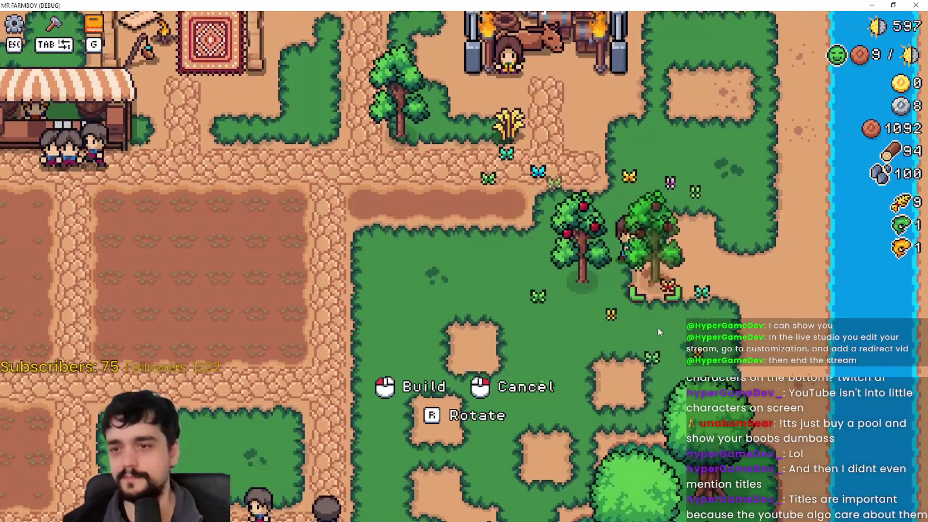
key(w)
key(d)
click(675, 322)
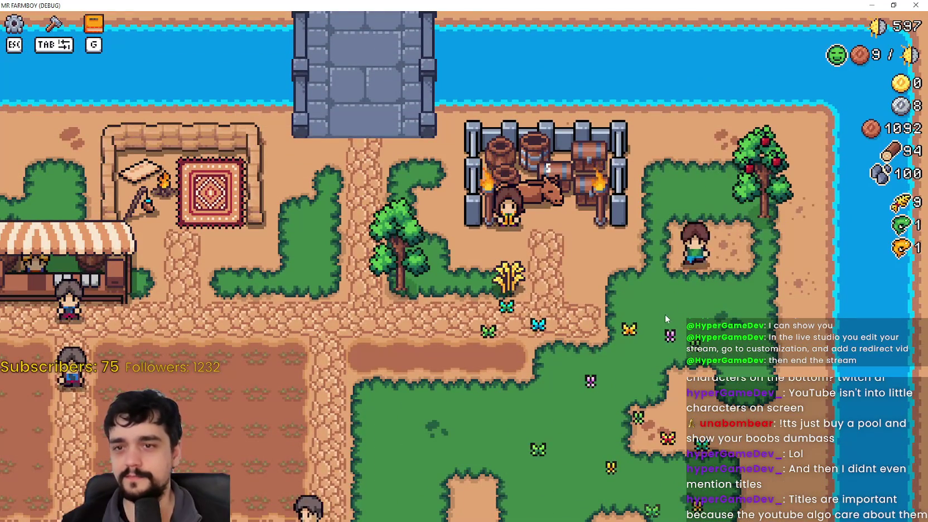
key(a)
key(s)
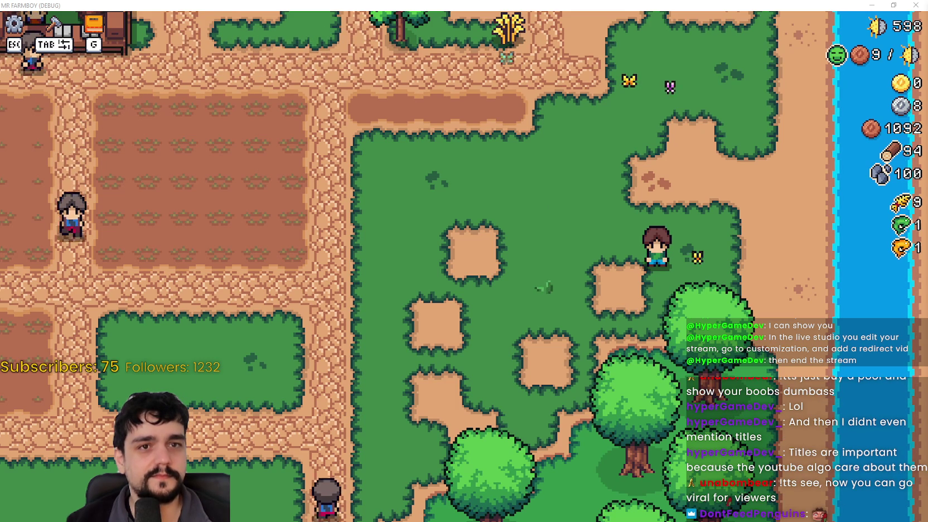
- Switch to the Chrome window showing the YouTube live stream
key(alt+Tab)
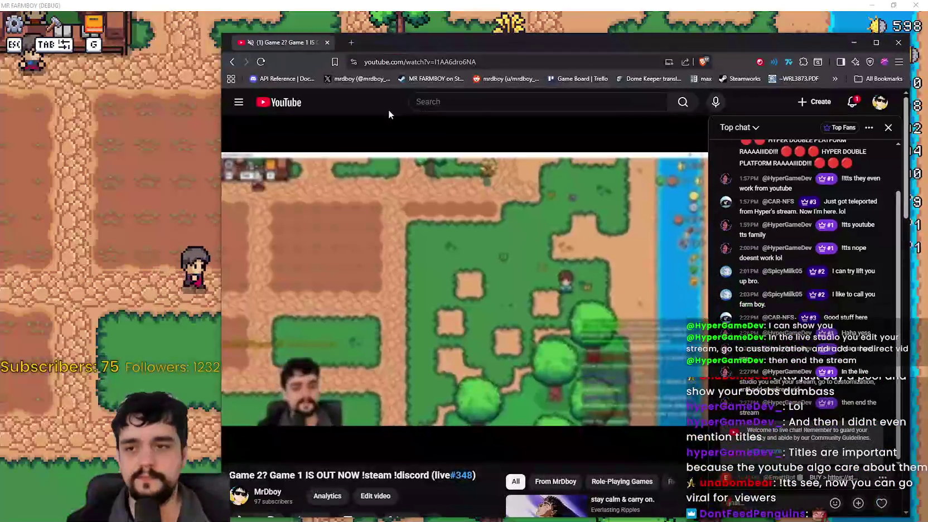
- Move the browser window up and left, then open the YouTube account menu
scroll(413, 362, down, 1)
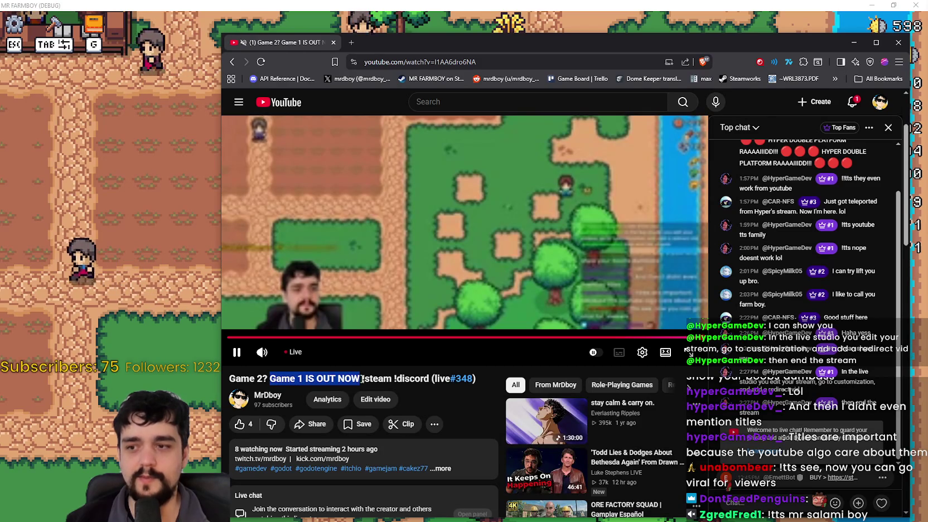
drag(362, 379, 392, 379)
drag(682, 43, 624, 18)
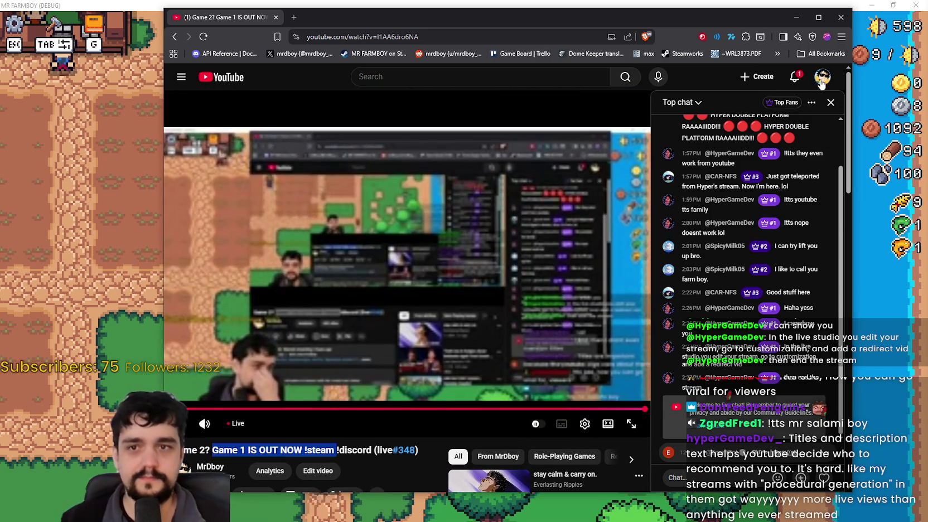
click(821, 79)
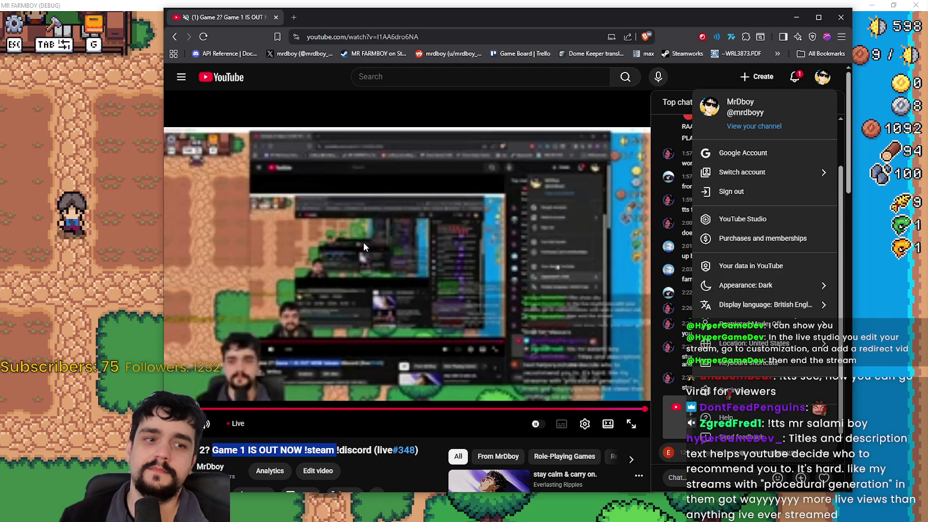
- Open the channel page and scroll its Videos list down to the oldest showcases and trailer
click(742, 127)
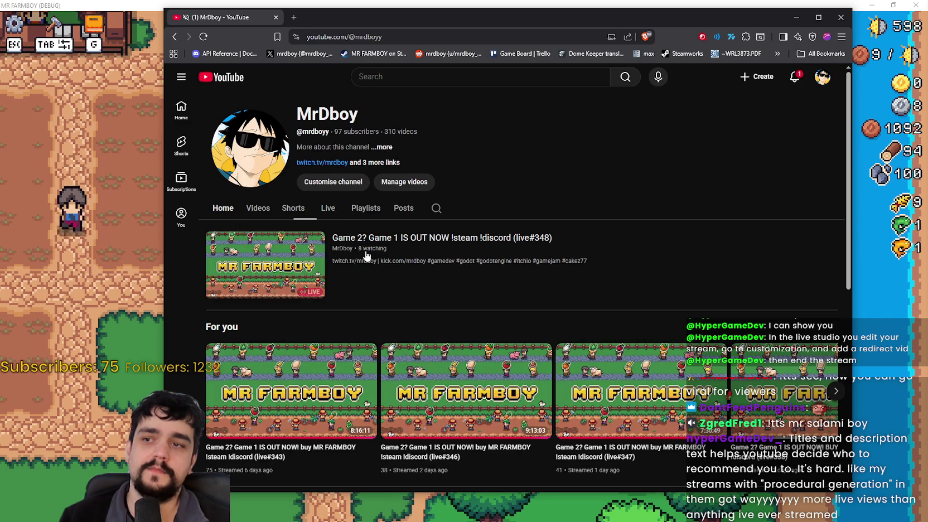
scroll(239, 208, down, 2)
scroll(280, 208, up, 2)
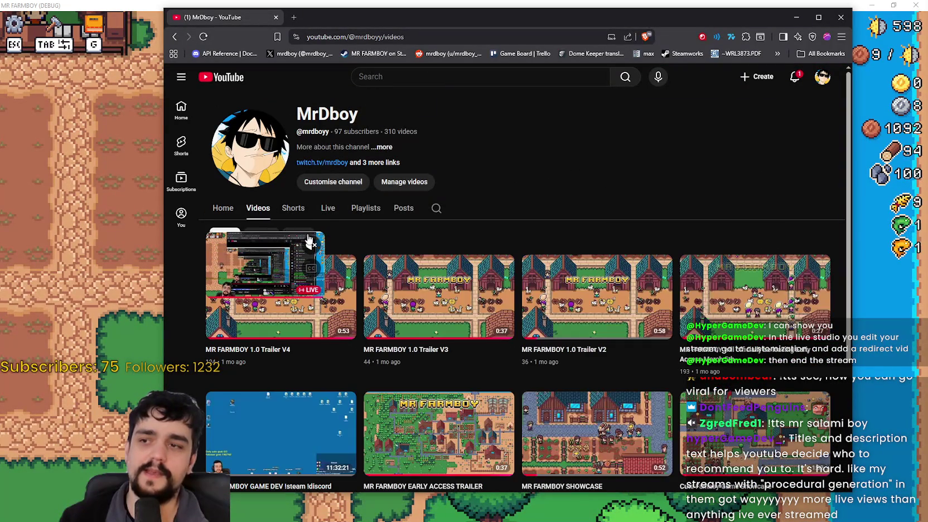
scroll(254, 352, down, 2)
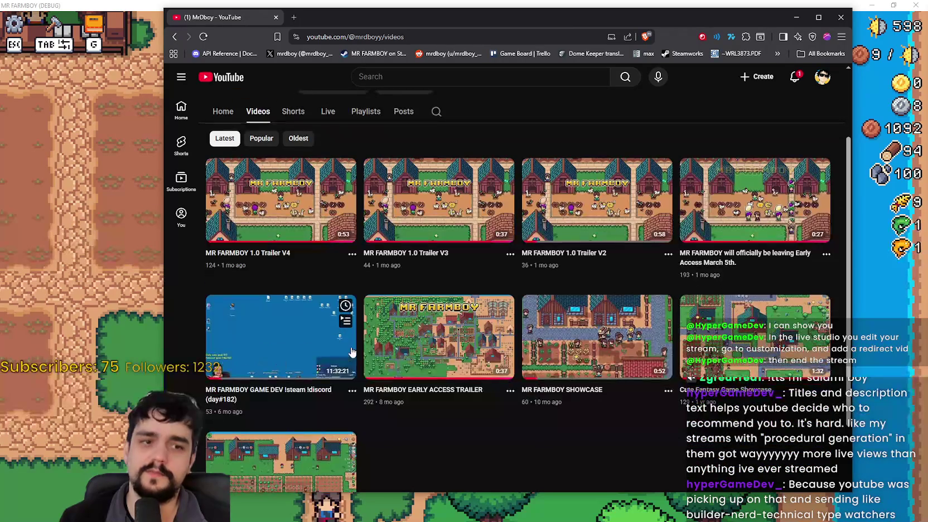
scroll(351, 330, down, 2)
scroll(351, 330, up, 4)
scroll(351, 330, down, 3)
scroll(549, 336, up, 3)
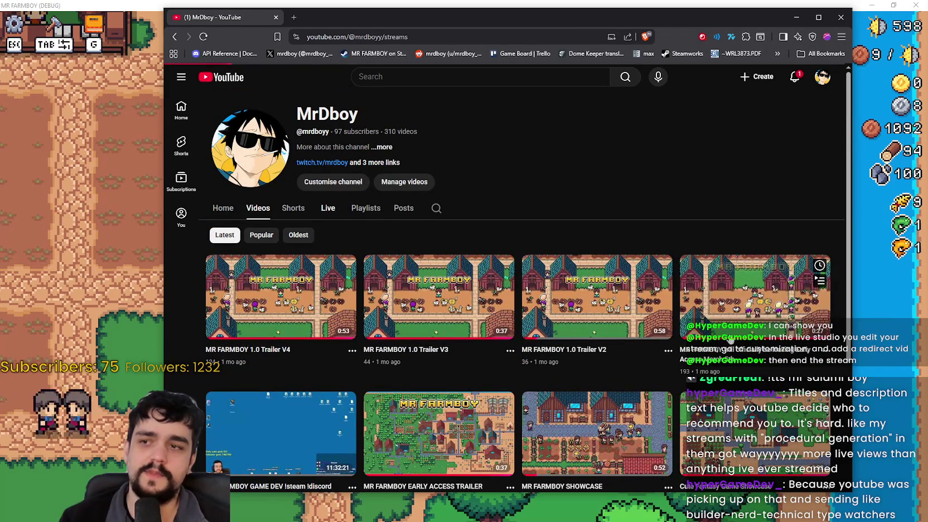
scroll(546, 202, down, 1)
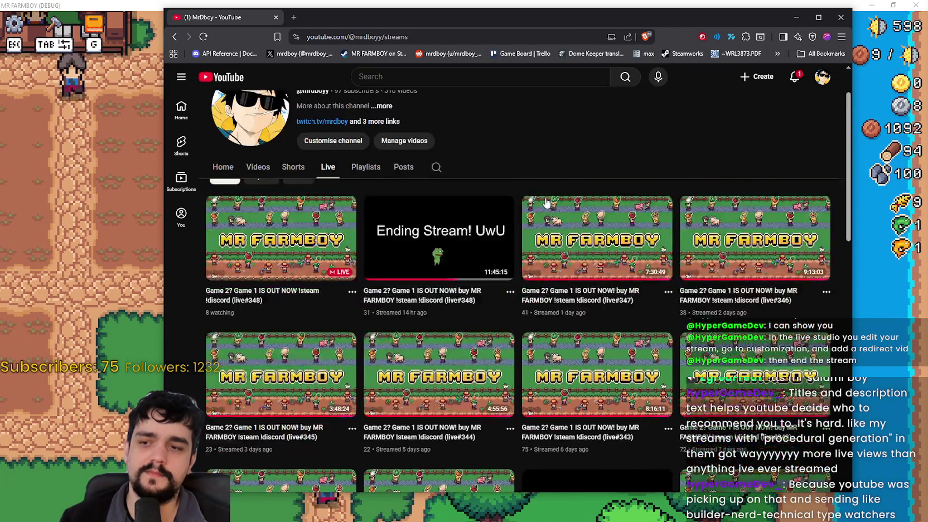
scroll(546, 202, down, 10)
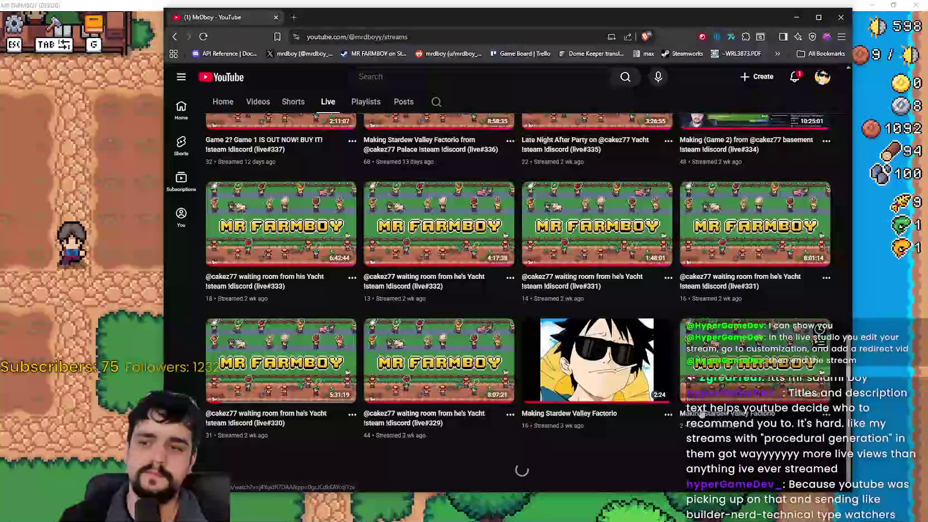
scroll(700, 411, up, 10)
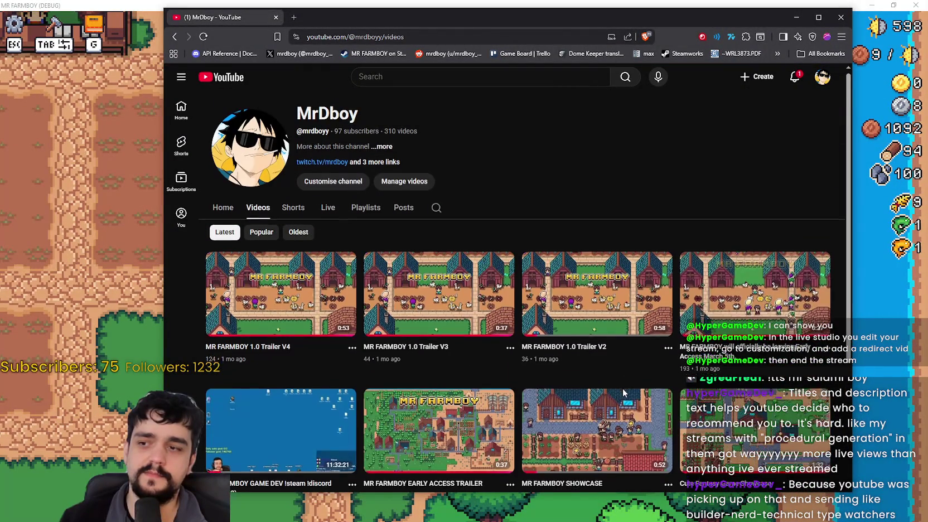
scroll(752, 75, down, 2)
scroll(658, 334, up, 2)
scroll(658, 334, down, 3)
scroll(651, 443, up, 3)
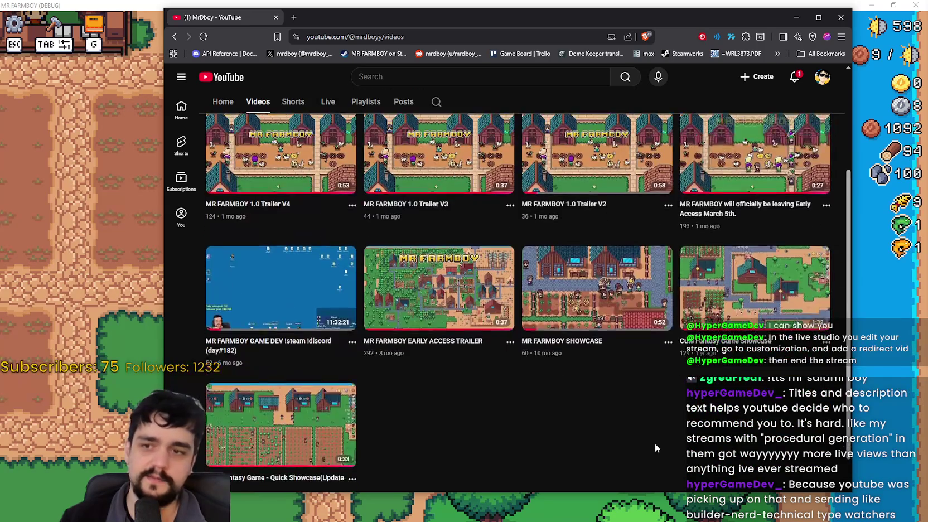
scroll(654, 442, down, 2)
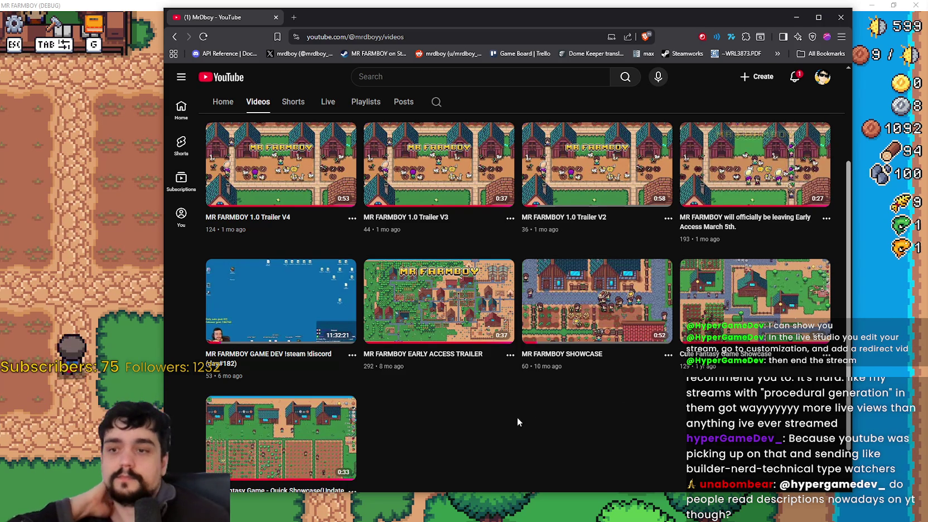
scroll(517, 417, down, 1)
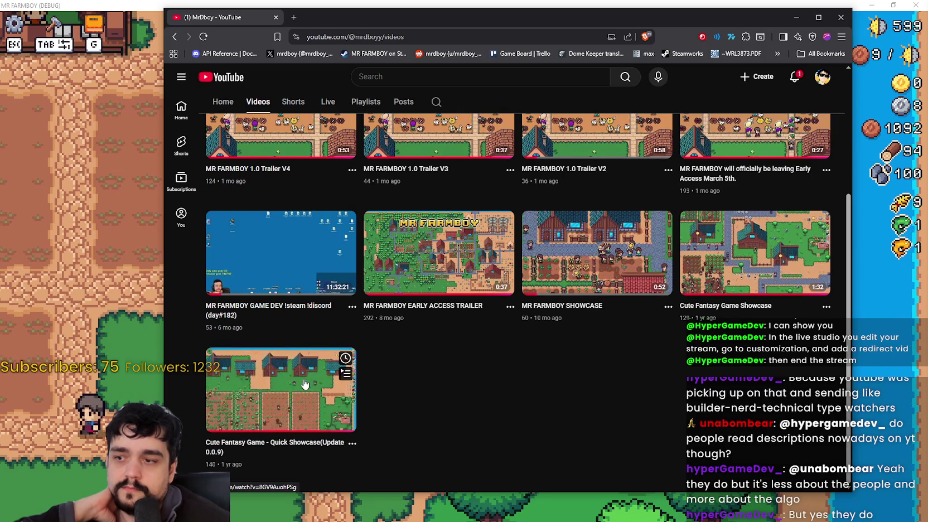
right_click(301, 446)
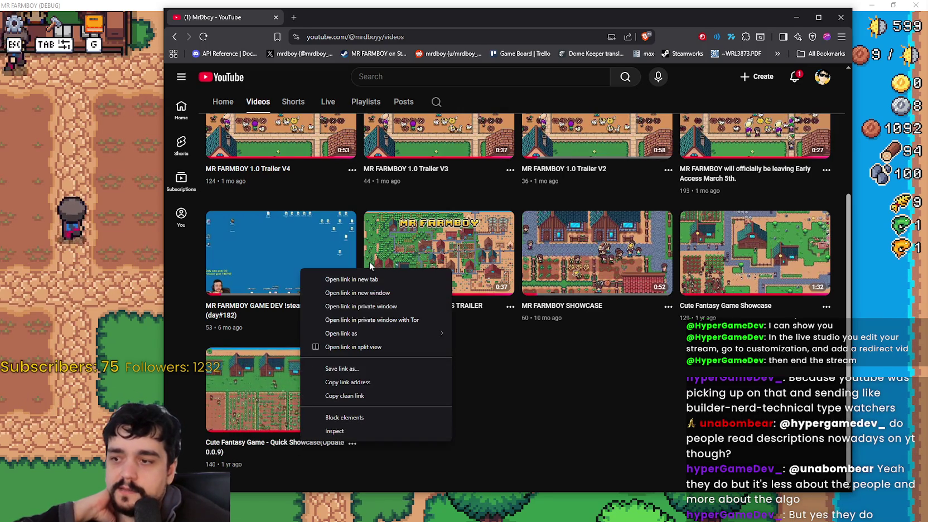
- Open both Cute Fantasy Game showcases, MR FARMBOY SHOWCASE and the early access trailer in new tabs
click(362, 277)
middle_click(724, 305)
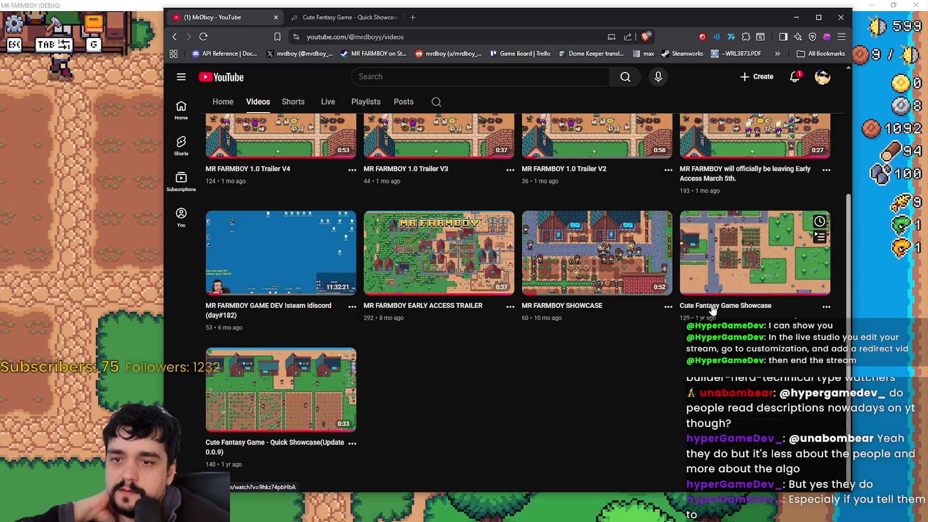
right_click(560, 312)
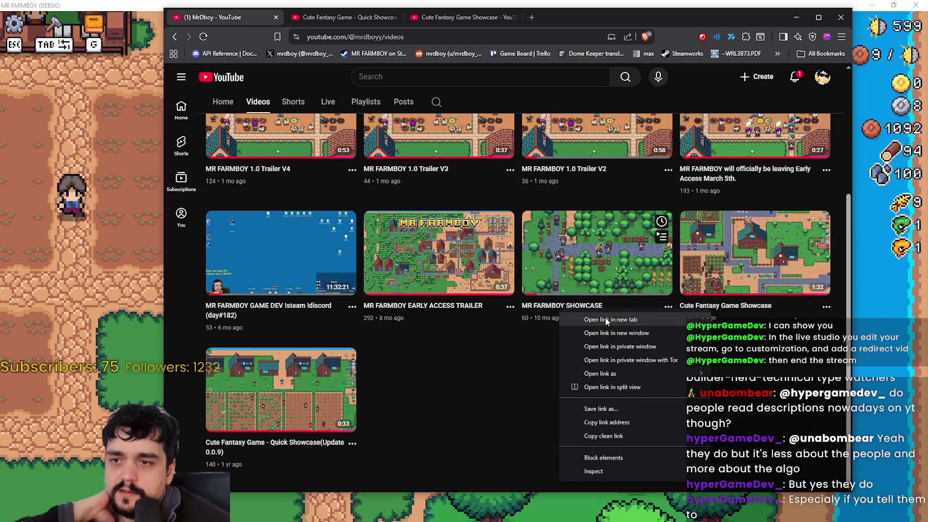
click(606, 320)
right_click(457, 309)
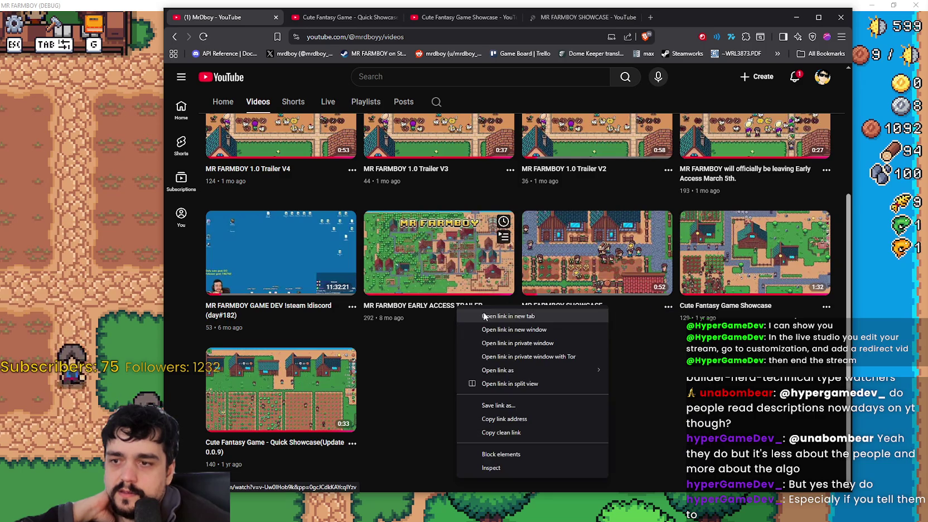
click(487, 320)
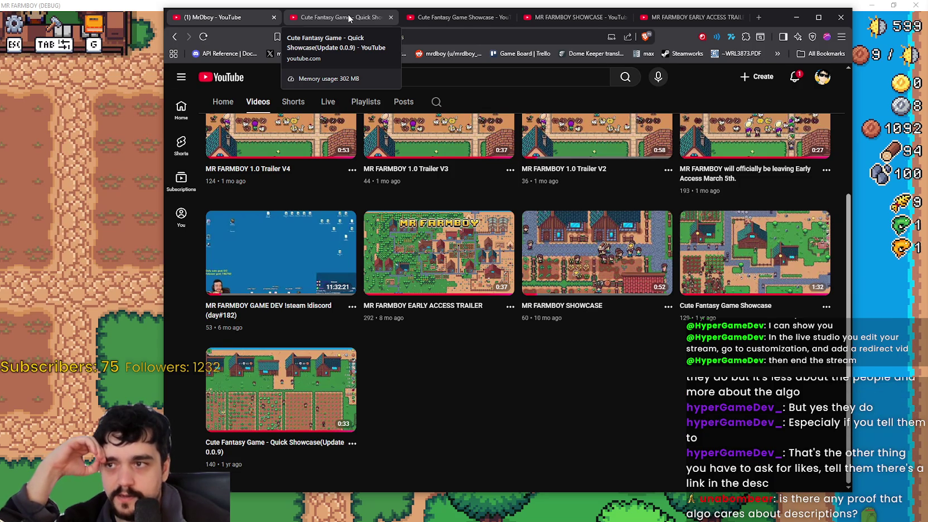
click(348, 14)
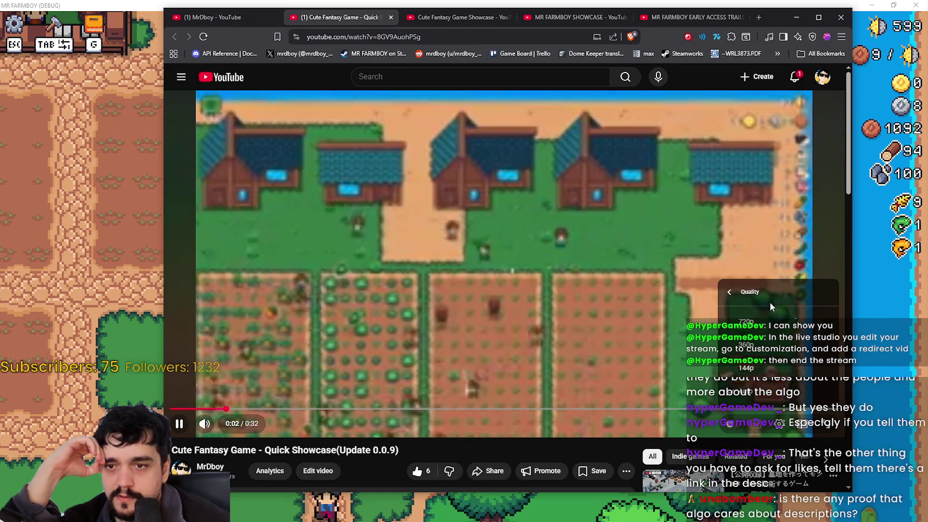
- Replay the Cute Fantasy Game quick showcase from the start, then close its tab
key(0)
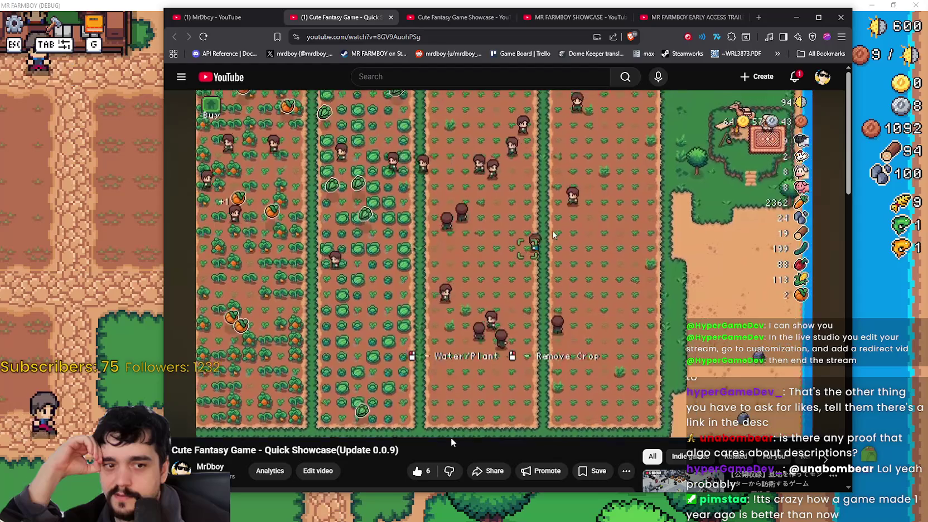
mouse_move(452, 346)
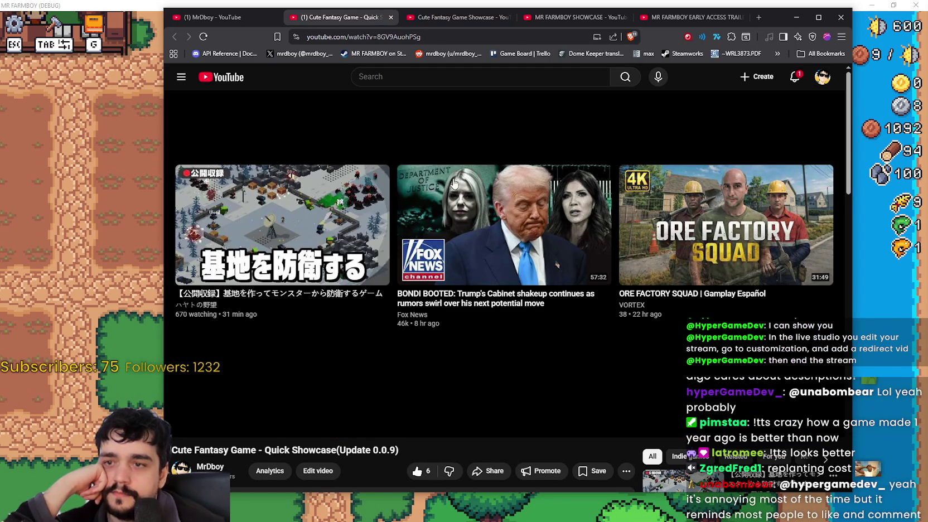
click(391, 18)
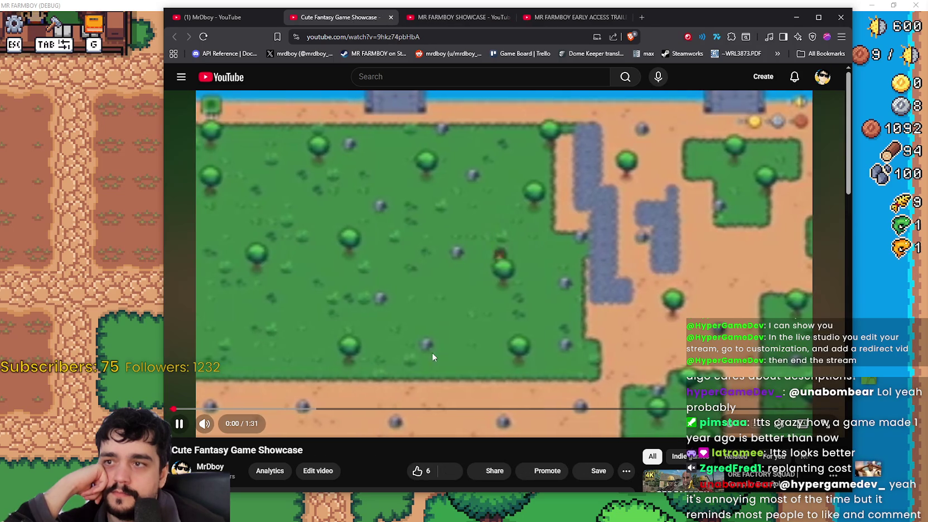
- Check the playback speed options, skip the showcase back, and pause it at 0:36
click(778, 423)
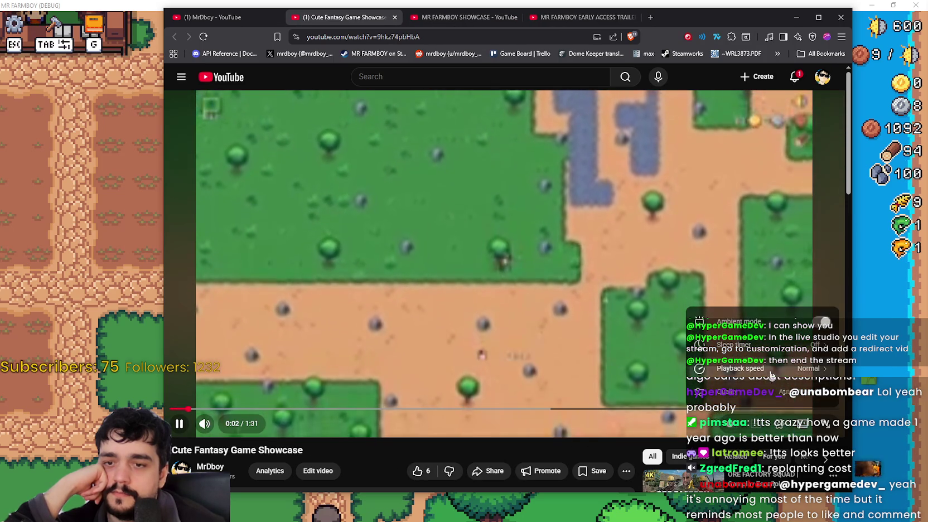
click(697, 302)
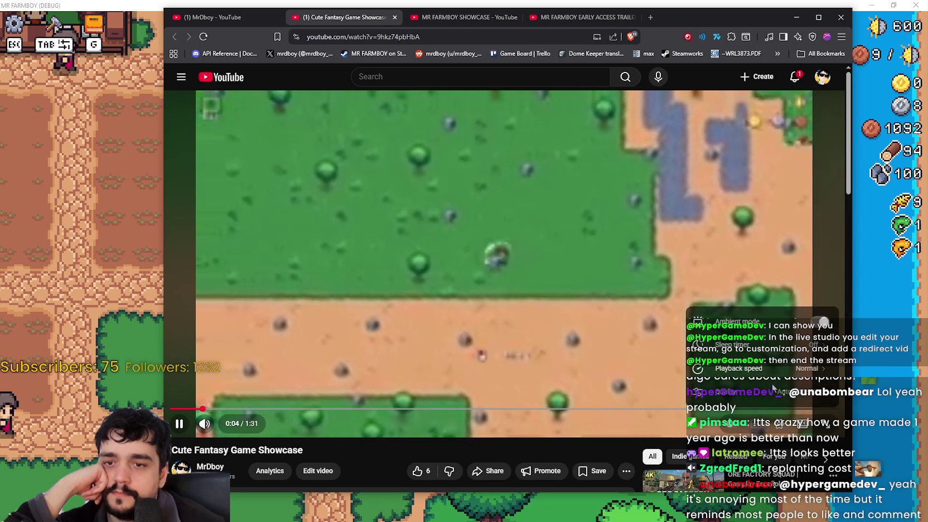
click(697, 301)
click(516, 281)
key(Left)
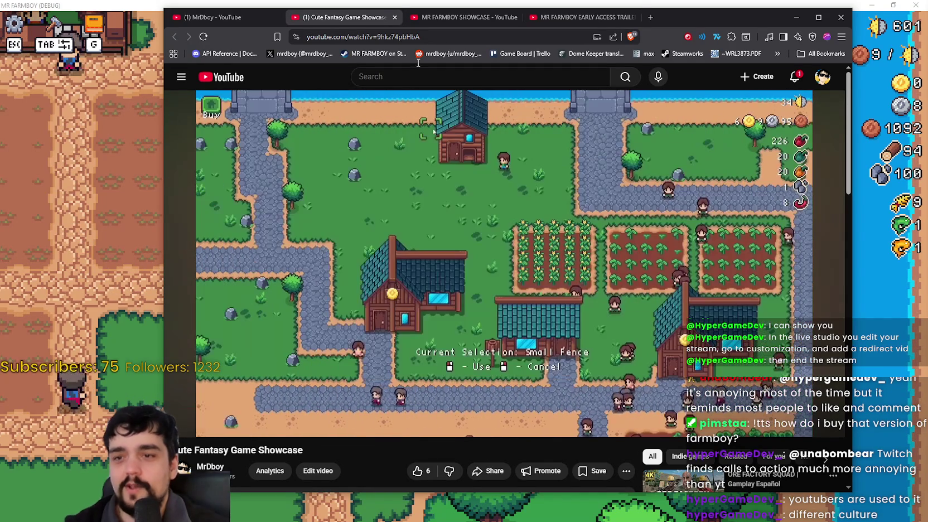
click(437, 229)
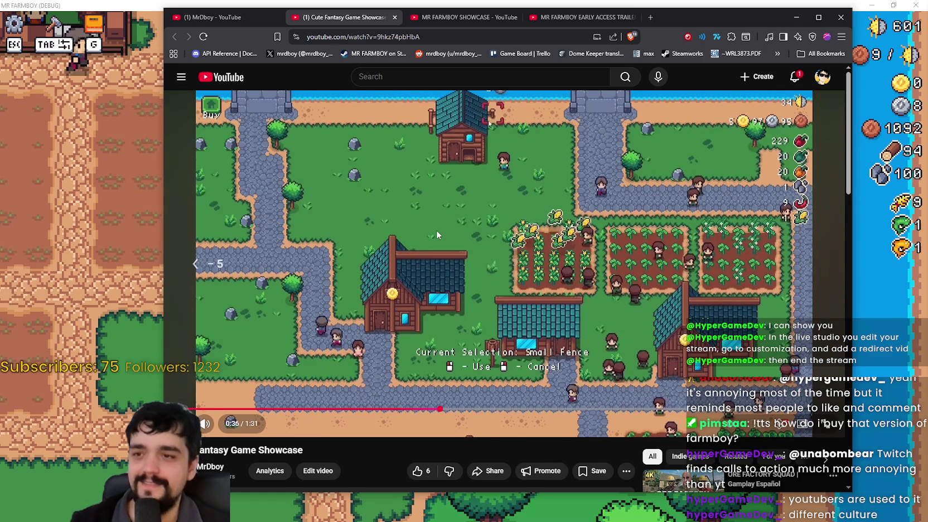
- Rewind the Cute Fantasy Game Showcase 5 seconds, pause at 0:39 on the buildings shop, then resume
key(Left)
click(418, 230)
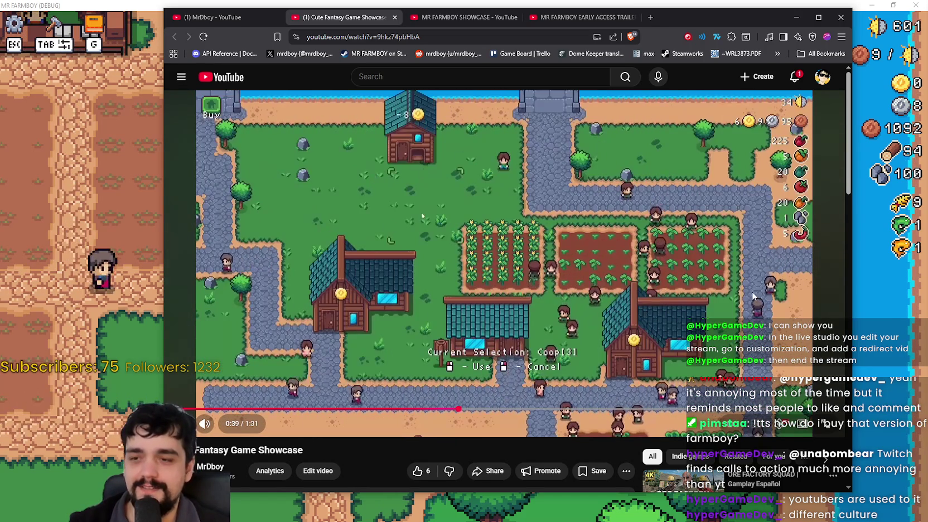
click(504, 348)
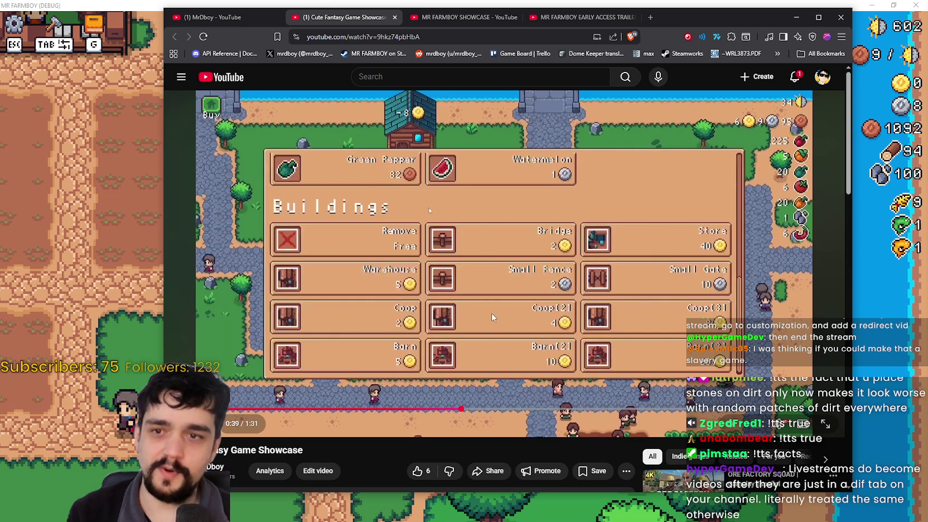
click(463, 266)
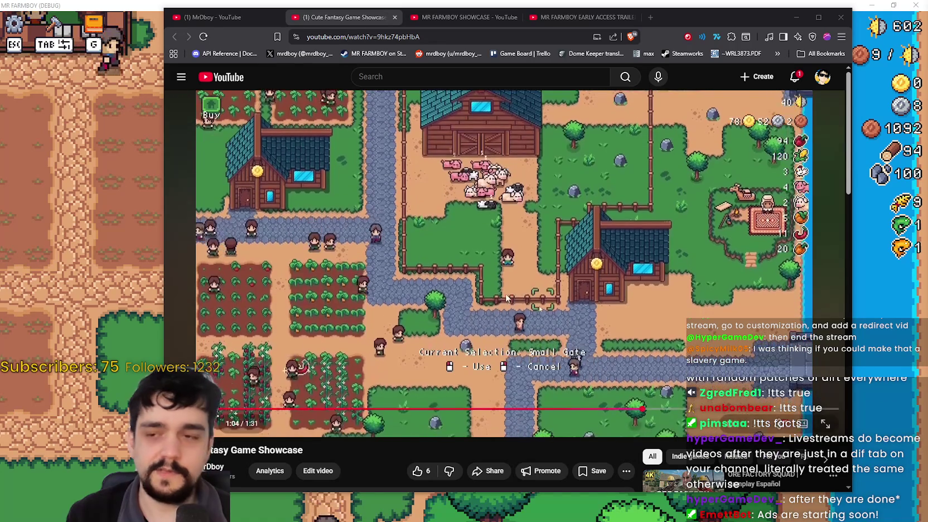
- Let the Cute Fantasy showcase play on, then close it and MR FARMBOY SHOWCASE to reach the trailer
click(378, 444)
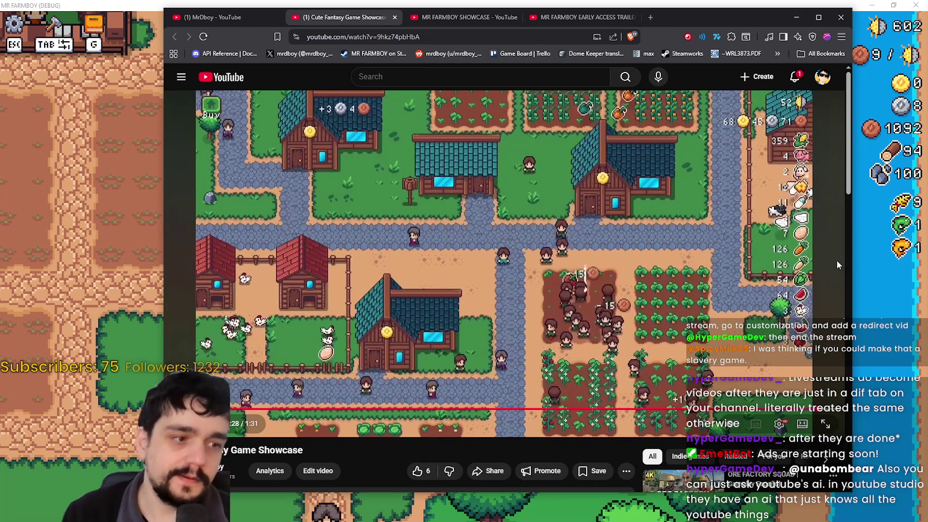
click(394, 17)
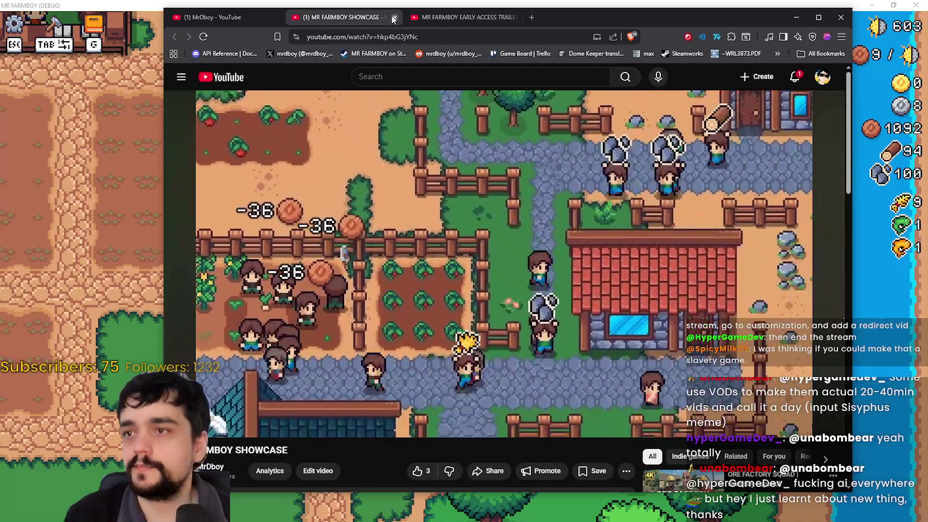
click(394, 17)
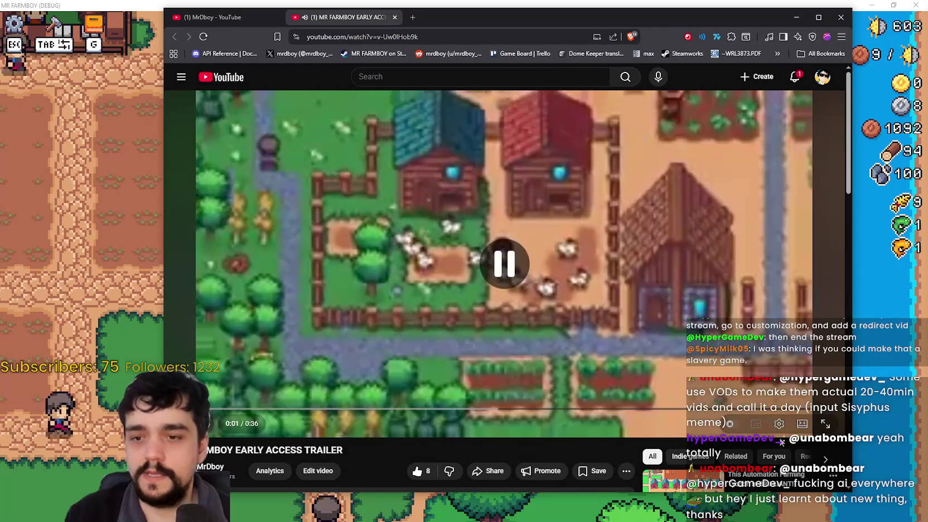
- Watch the MR FARMBOY EARLY ACCESS TRAILER to 0:36, then open the Automation Farming Tycoon video at 32:23
click(777, 422)
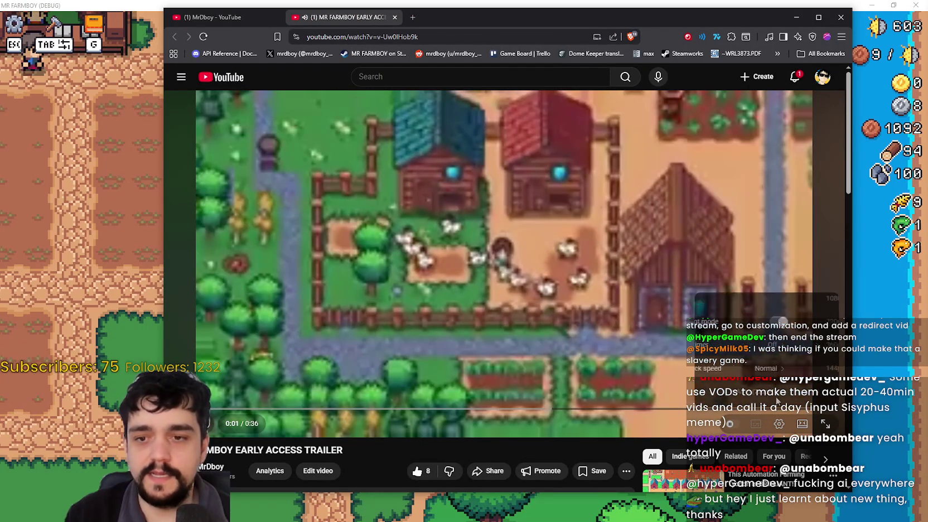
click(554, 286)
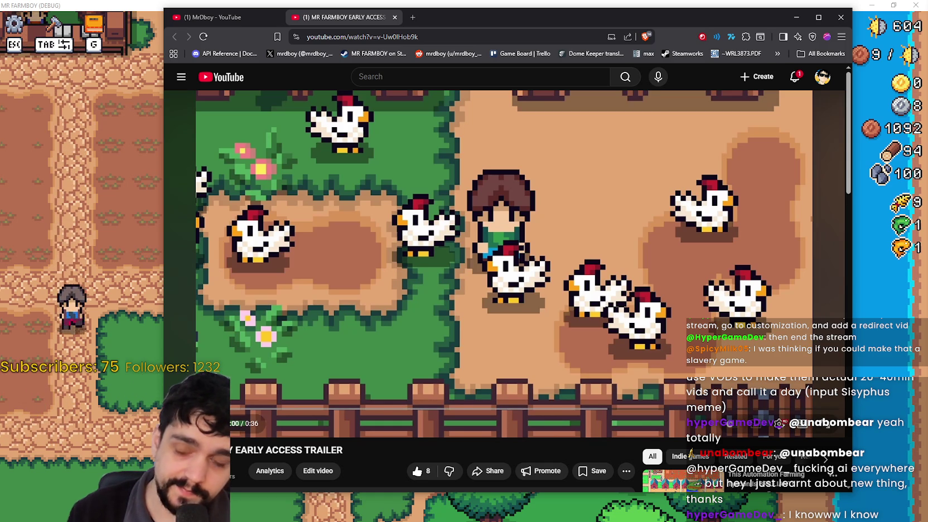
scroll(504, 279, down, 2)
scroll(505, 279, up, 2)
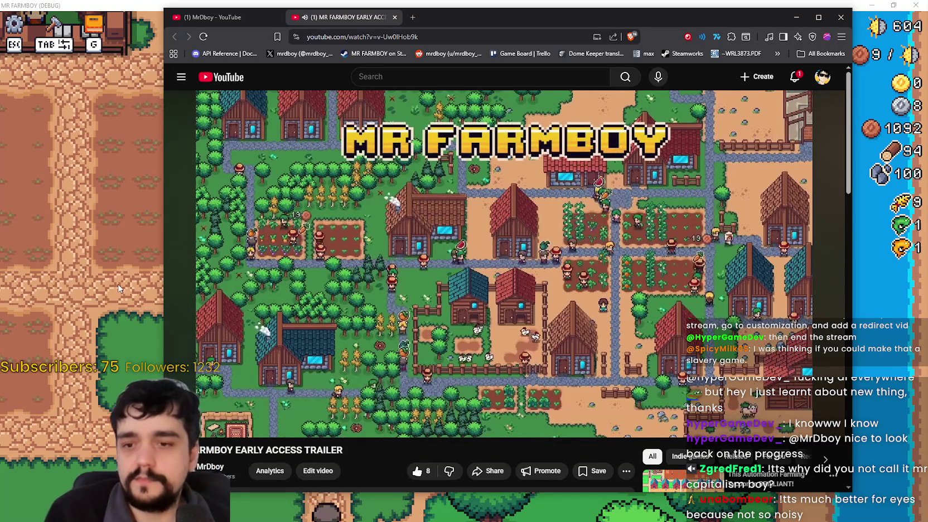
click(622, 197)
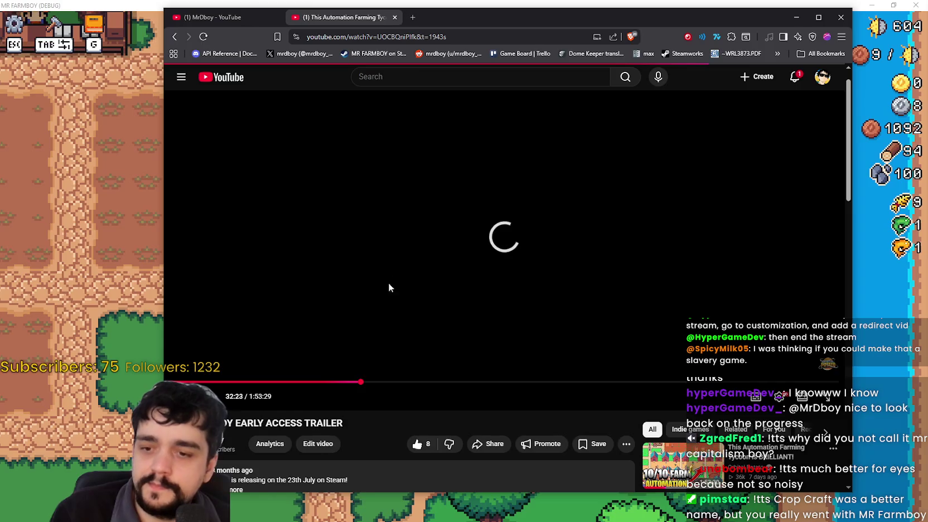
- Sort the tycoon video's comments by Newest first, expand and select the top comment, then return to the channel's Videos tab
scroll(381, 376, down, 3)
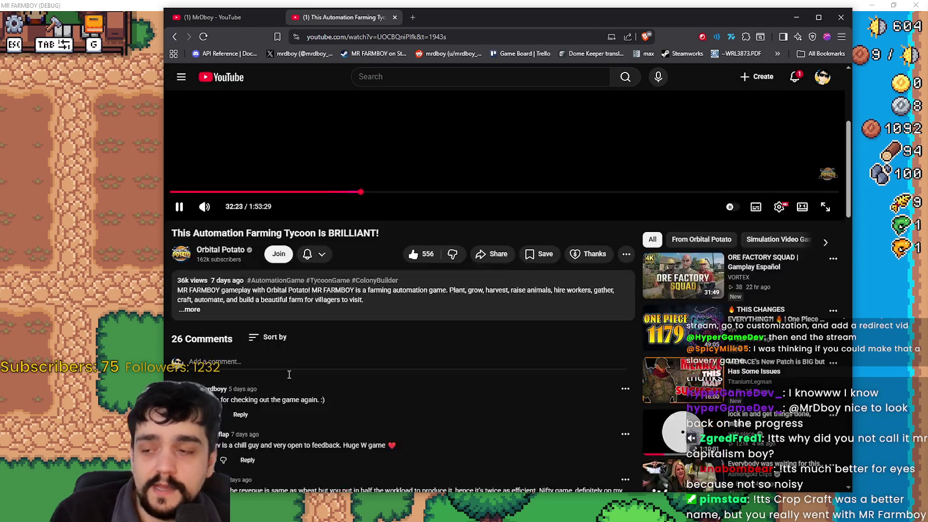
click(270, 324)
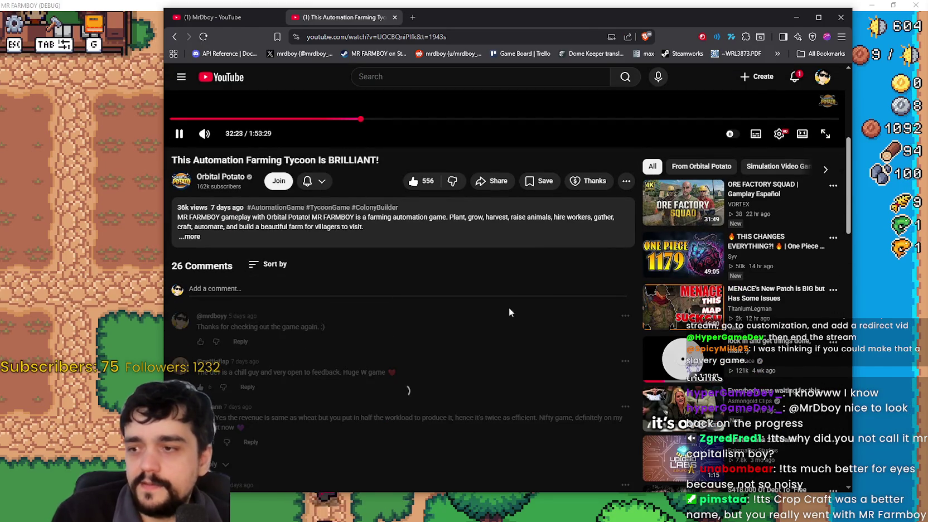
scroll(502, 448, down, 1)
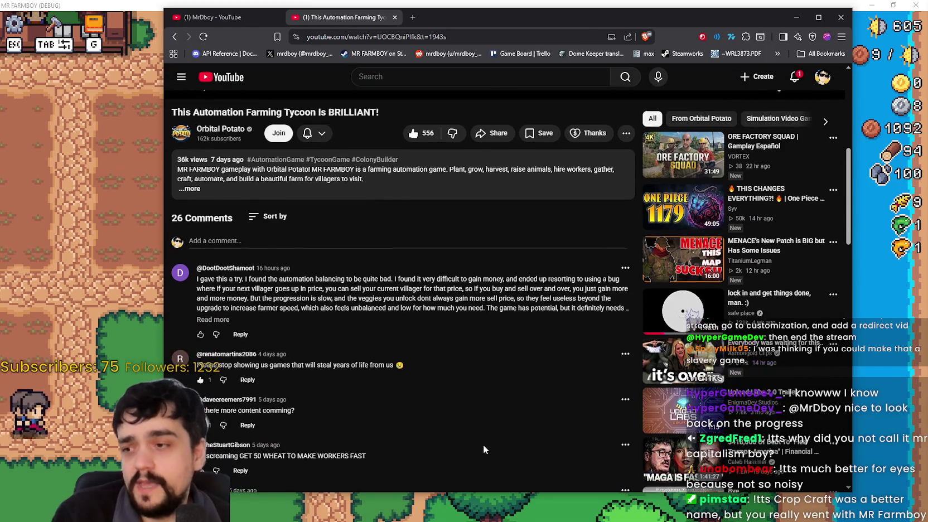
click(213, 319)
mouse_move(197, 278)
mouse_down()
mouse_move(293, 288)
mouse_move(351, 307)
mouse_move(328, 315)
mouse_up()
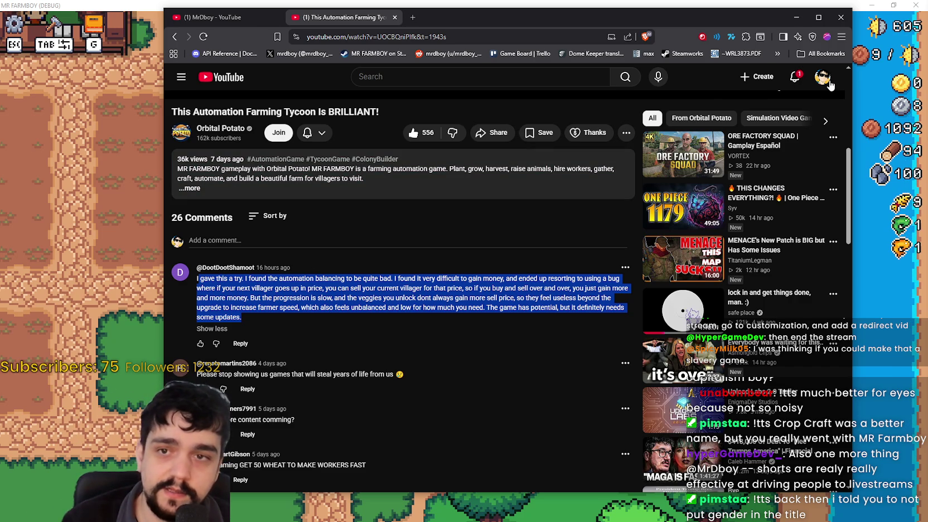
click(267, 11)
scroll(389, 192, up, 3)
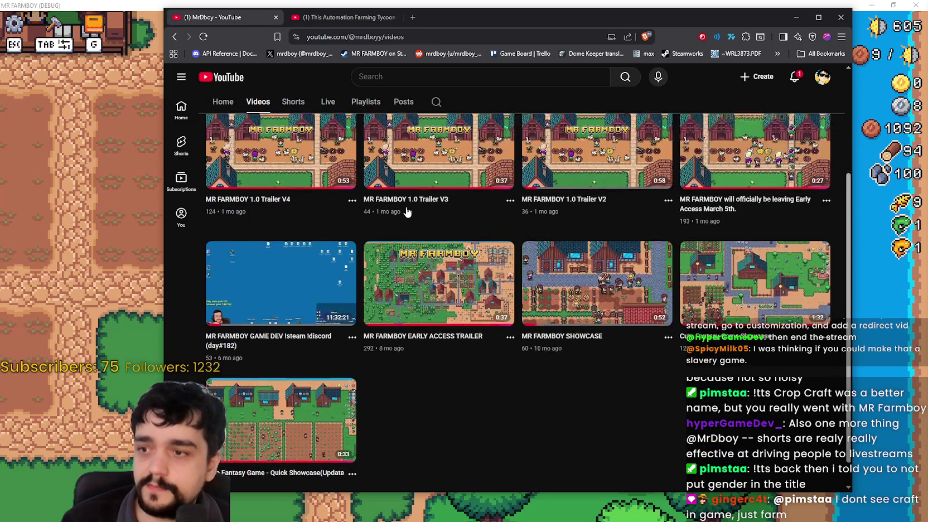
- Open the 'I'm Making a COZY Farming Game!' short from the channel's Shorts and copy its URL into a separate window
click(288, 208)
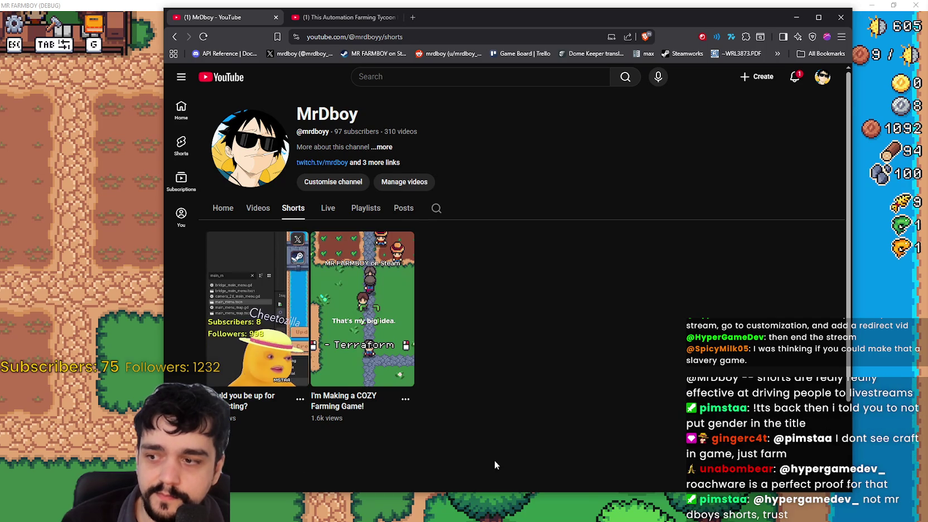
scroll(390, 378, down, 1)
right_click(351, 357)
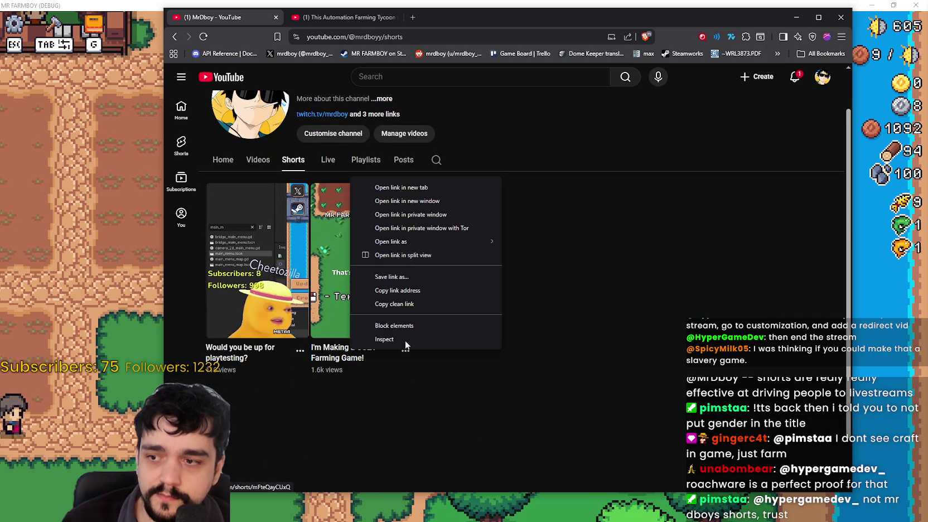
click(440, 185)
click(433, 20)
click(428, 31)
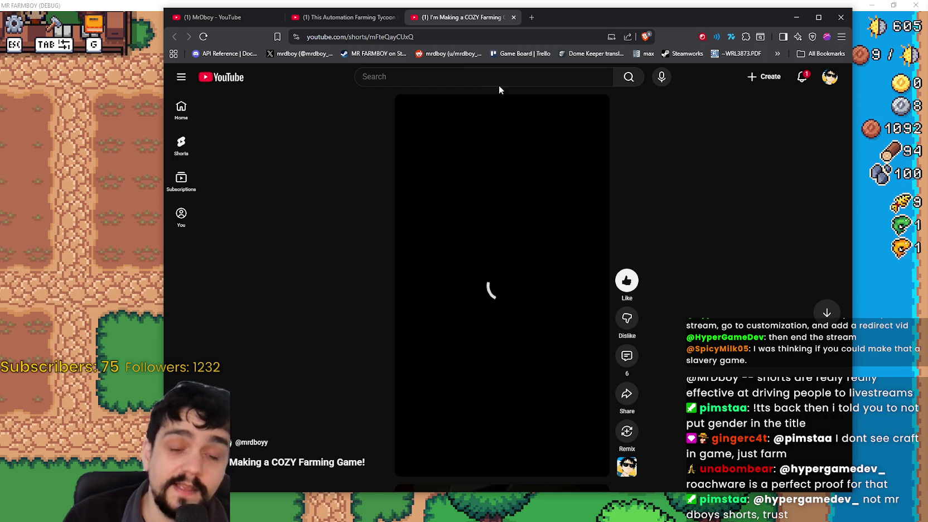
key(ctrl+w)
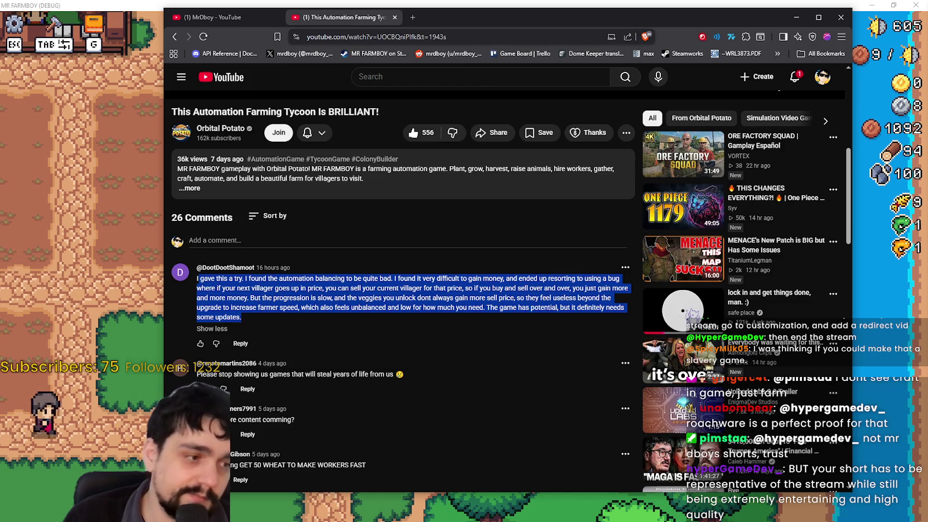
key(alt+Tab)
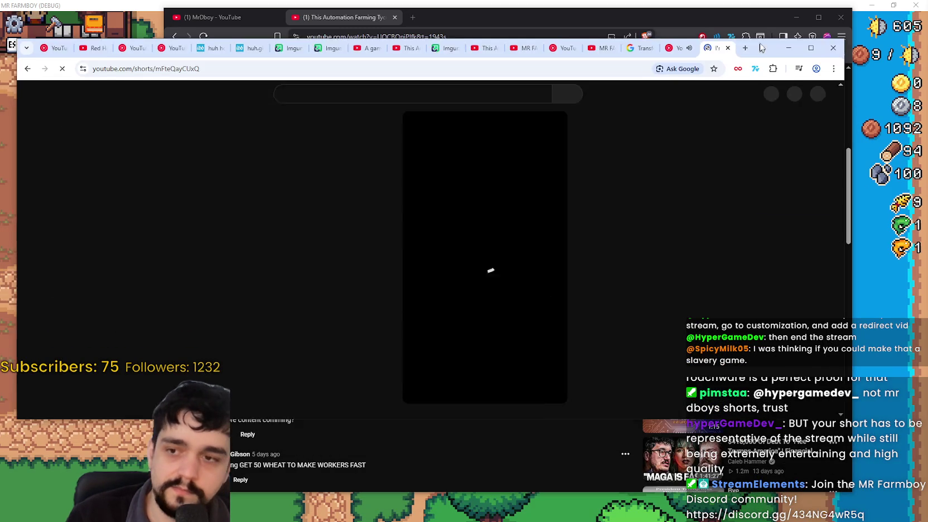
- Maximize the Shorts window and check the short's player options menu
click(808, 46)
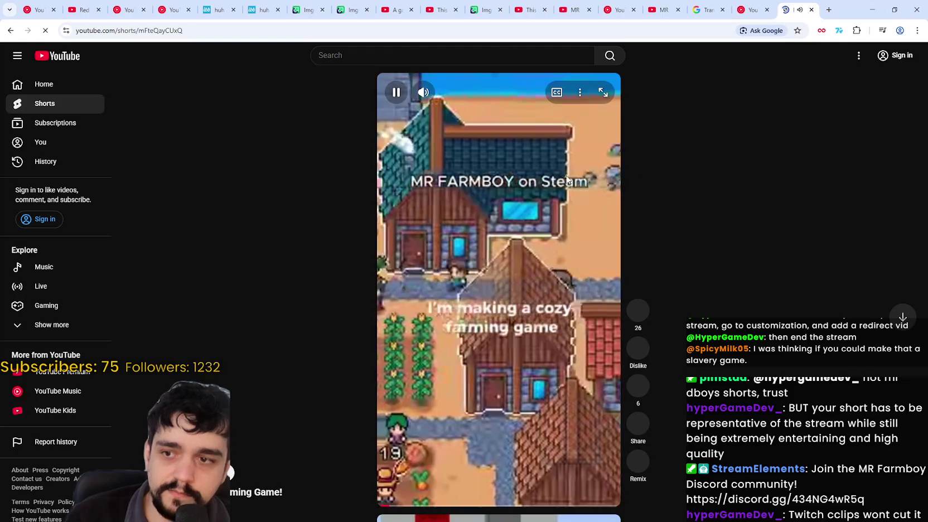
click(581, 94)
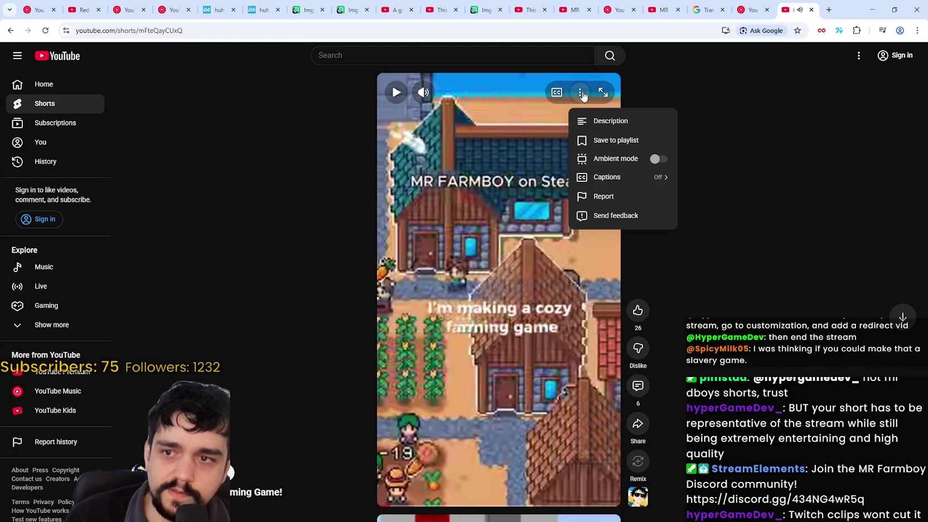
click(534, 340)
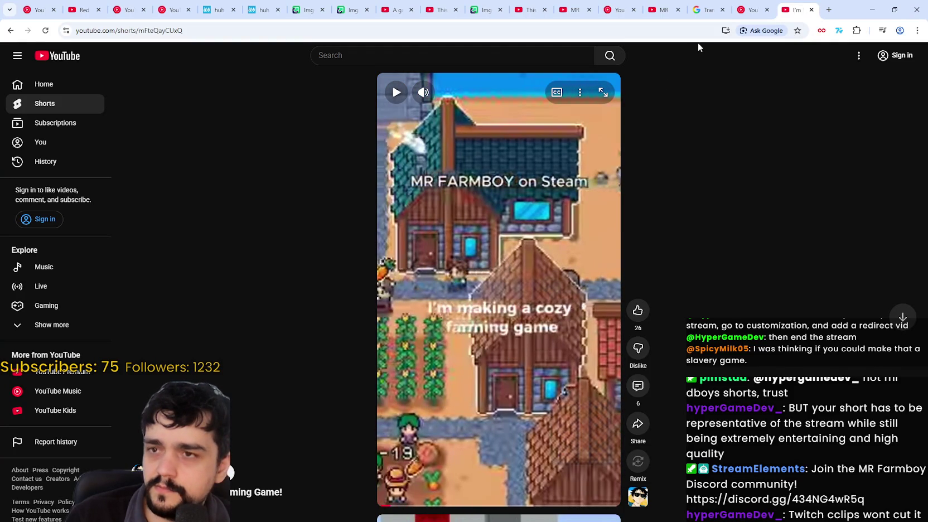
- Restore and lower the Shorts window, then resume the Automation Farming Tycoon video behind it
click(894, 9)
drag(490, 14, 493, 250)
scroll(488, 167, up, 2)
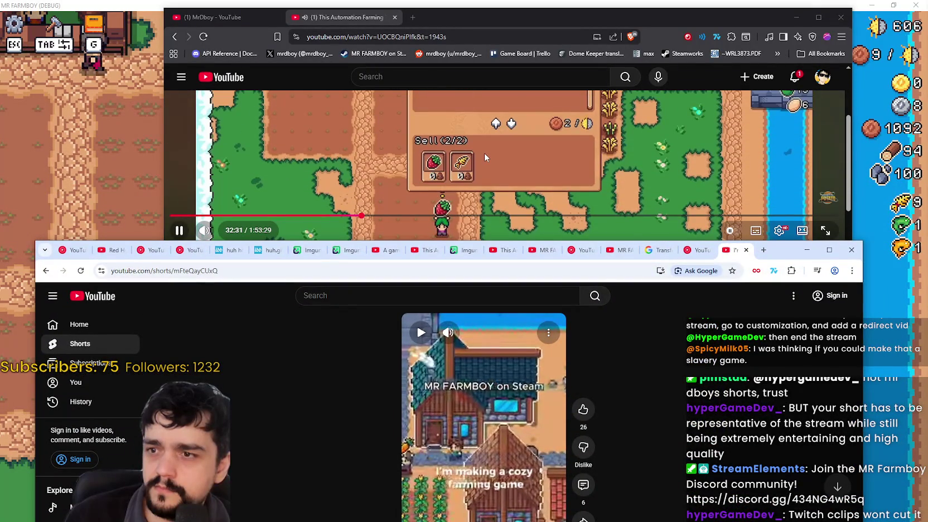
click(484, 153)
scroll(470, 194, up, 3)
click(471, 194)
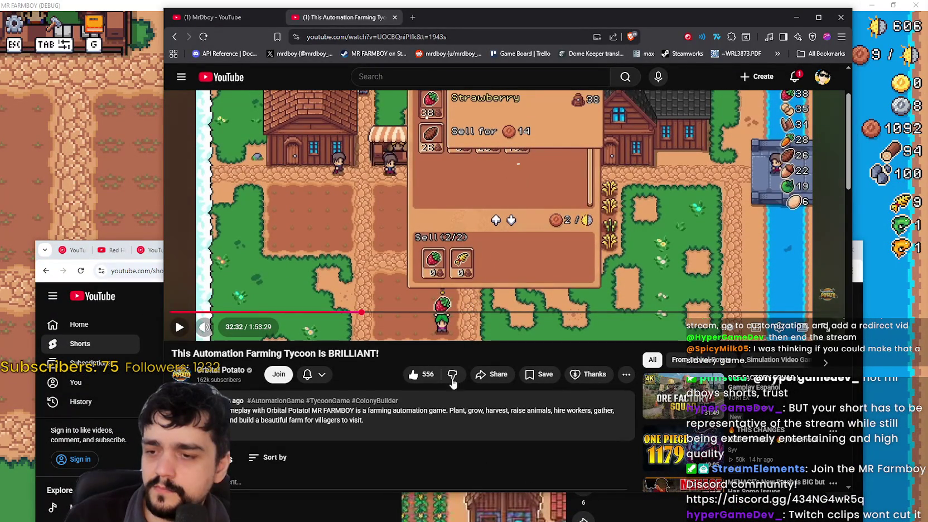
click(180, 327)
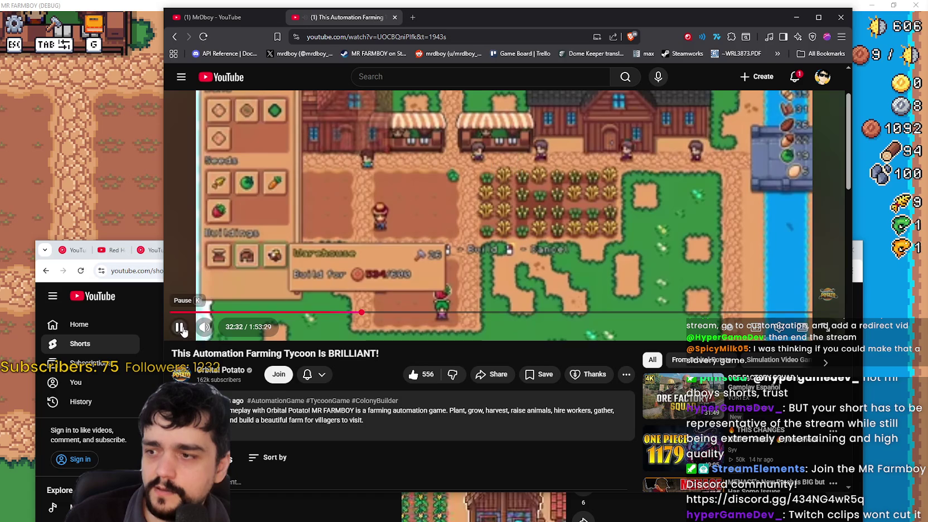
- Re-maximize the Shorts window, play the COZY Farming Game short, then pause it
click(153, 329)
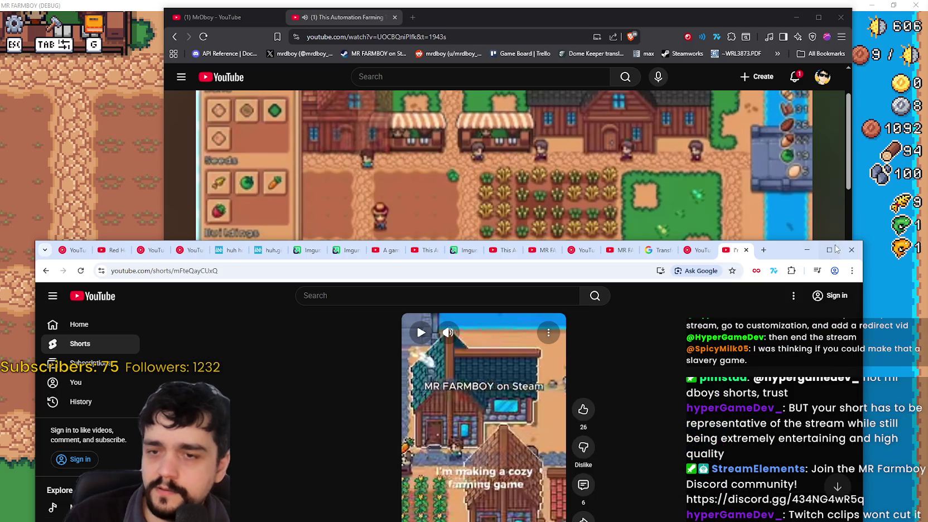
click(826, 245)
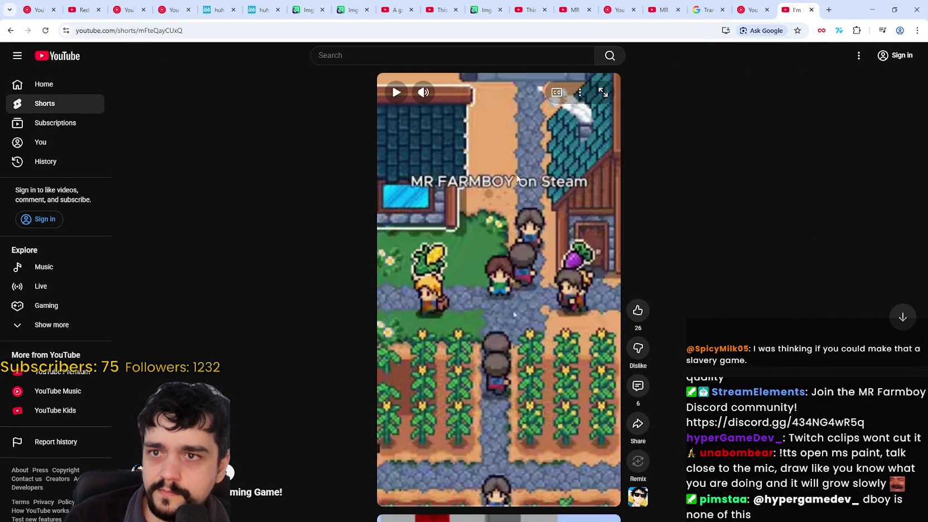
click(517, 179)
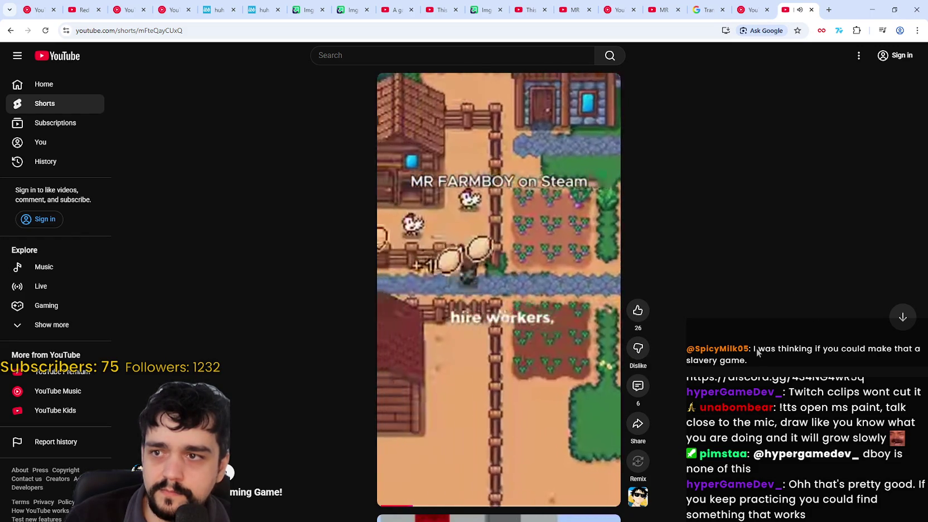
scroll(756, 343, down, 1)
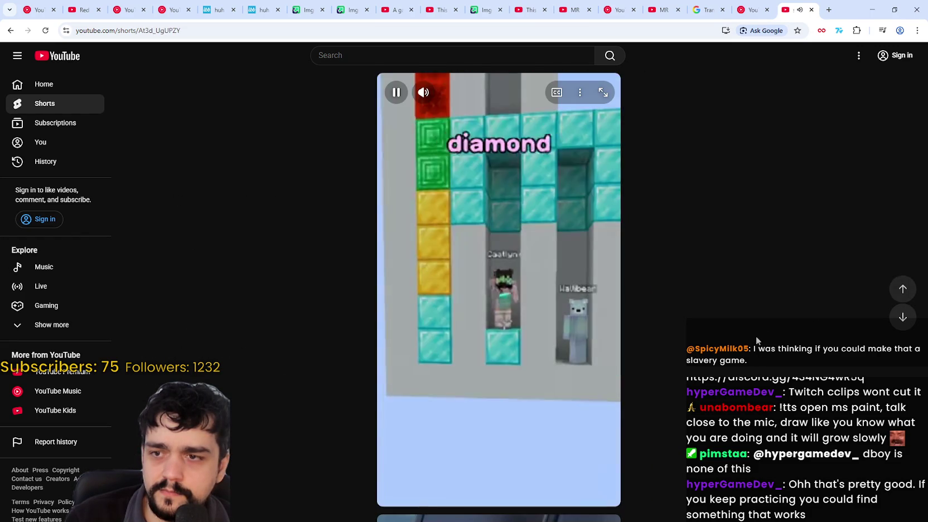
scroll(754, 331, up, 1)
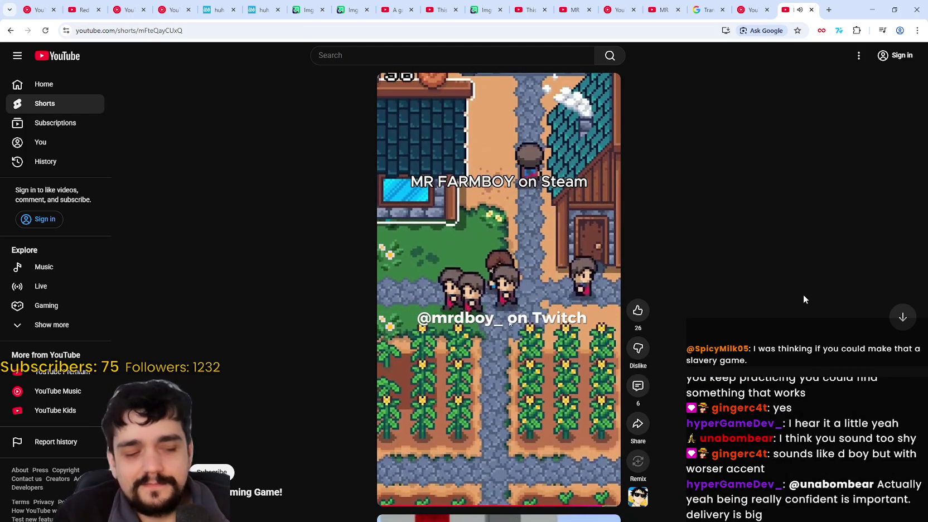
click(402, 300)
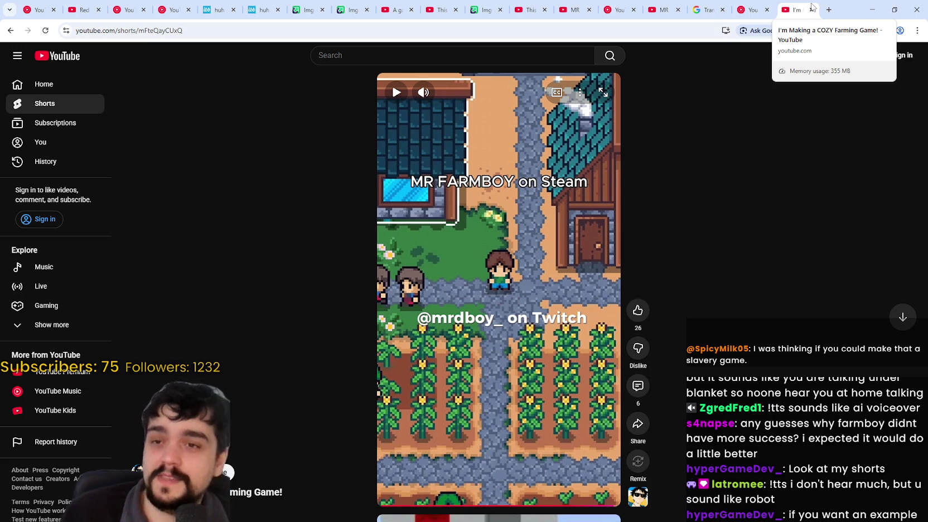
- Close the COZY Farming Game short's tab and minimize the YouTube Music window
click(812, 10)
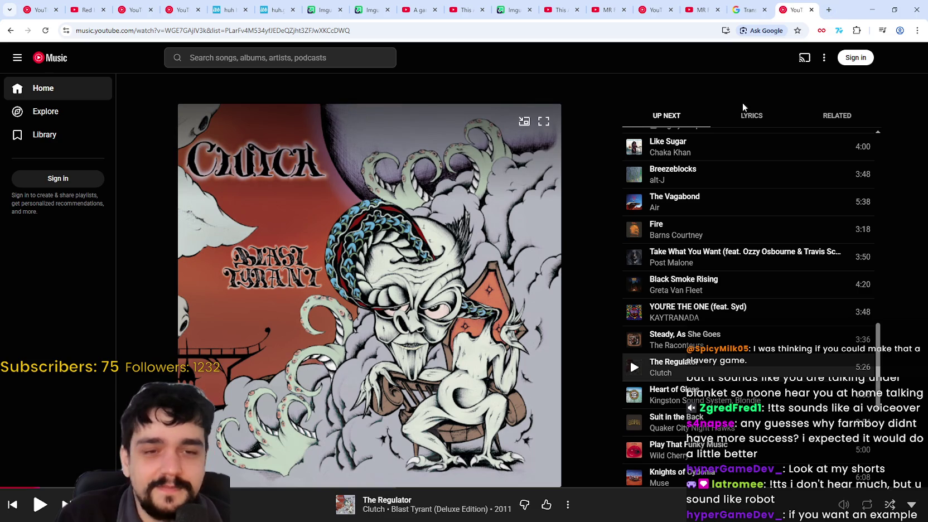
click(871, 9)
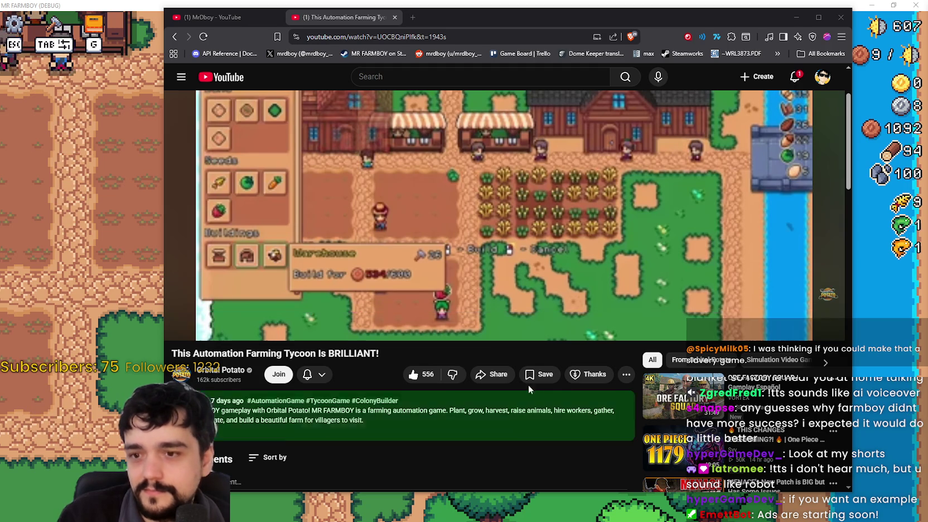
- Expand the first comment and highlight its automation balancing complaint
scroll(528, 385, down, 5)
click(278, 322)
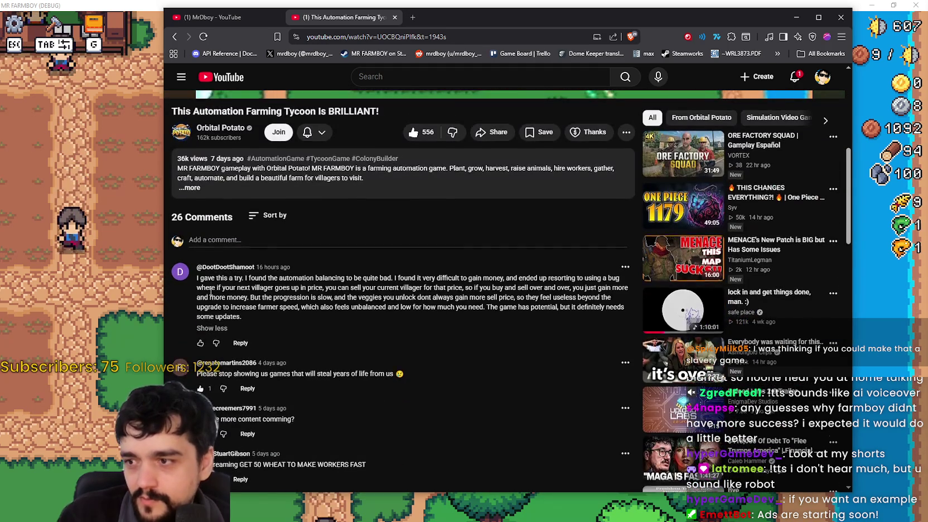
scroll(241, 178, down, 2)
mouse_move(255, 182)
mouse_down()
mouse_move(621, 186)
mouse_move(245, 202)
mouse_move(248, 192)
mouse_move(336, 191)
mouse_up()
click(405, 182)
click(491, 193)
- Highlight the comment's passages on buy-and-sell repetition, slow progression, and unbalanced veggie sell prices
mouse_move(505, 191)
mouse_down()
mouse_move(580, 193)
mouse_move(536, 212)
mouse_move(518, 200)
mouse_move(350, 197)
mouse_up()
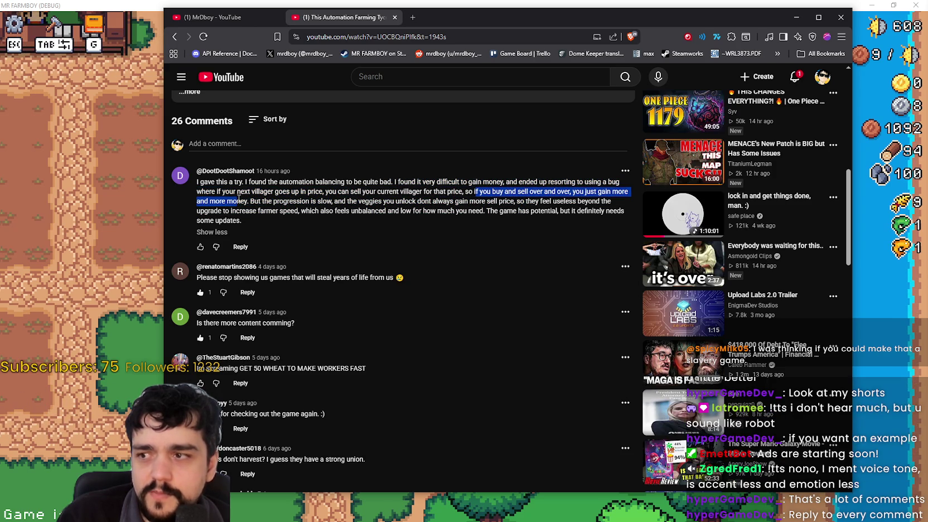
drag(264, 202, 331, 199)
mouse_move(334, 201)
mouse_down()
mouse_move(470, 202)
mouse_move(448, 212)
mouse_move(506, 199)
mouse_move(618, 212)
mouse_move(276, 222)
mouse_move(239, 210)
mouse_up()
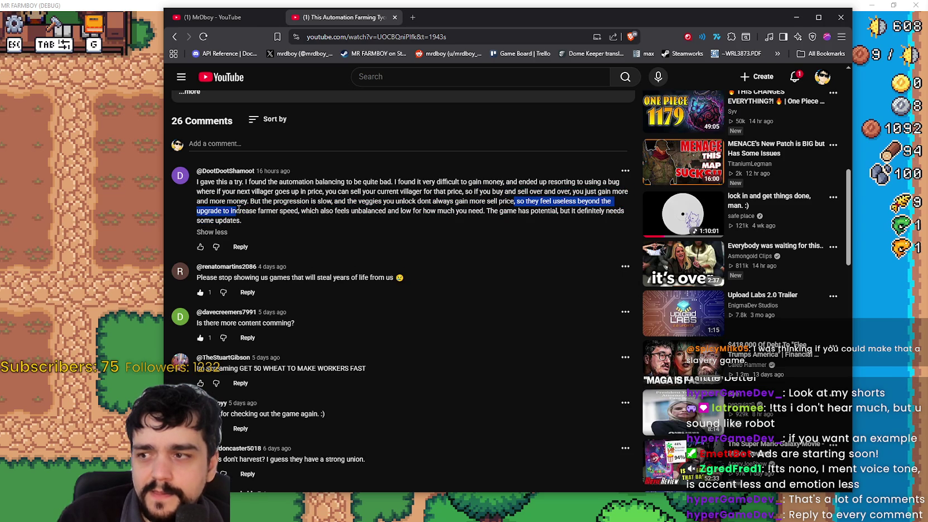
mouse_move(301, 211)
mouse_down()
mouse_move(334, 202)
mouse_move(308, 211)
mouse_move(355, 202)
mouse_move(464, 211)
mouse_up()
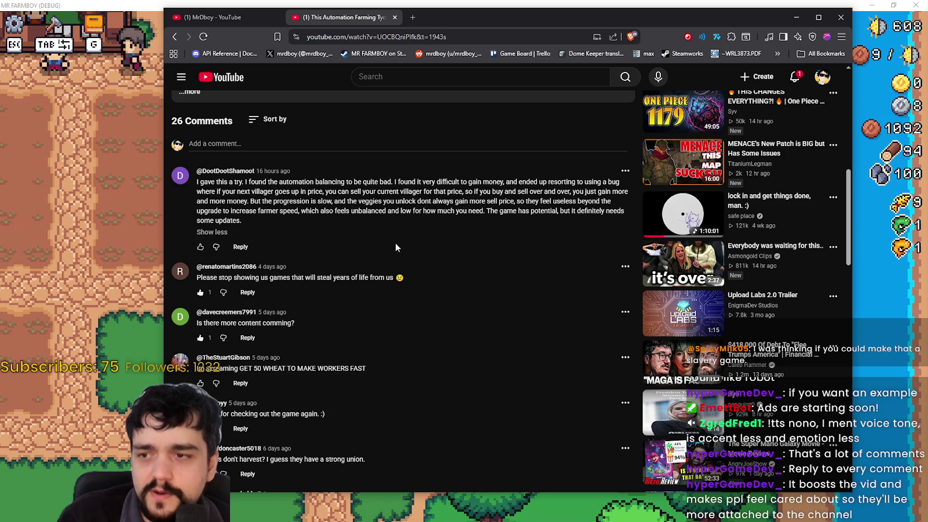
- Scroll back up to the video and bring up the address bar's context menu
scroll(533, 267, up, 1)
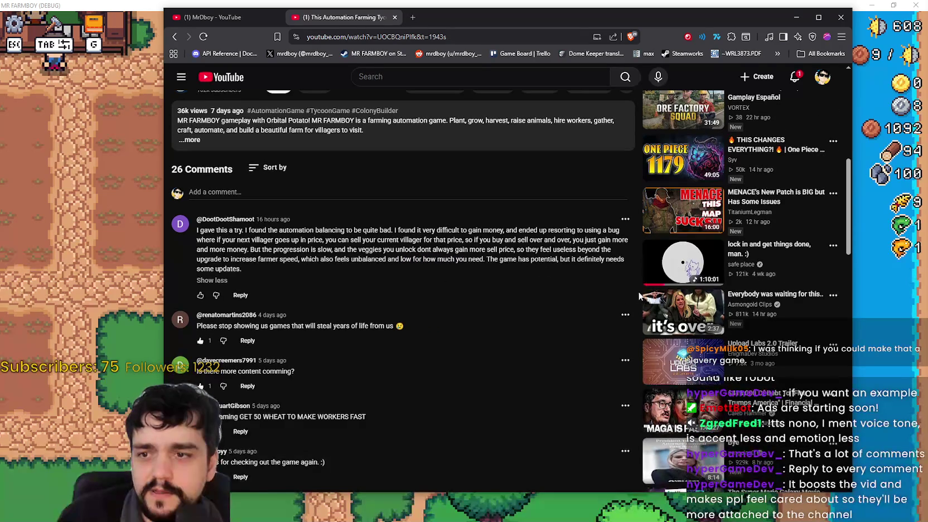
scroll(382, 320, up, 7)
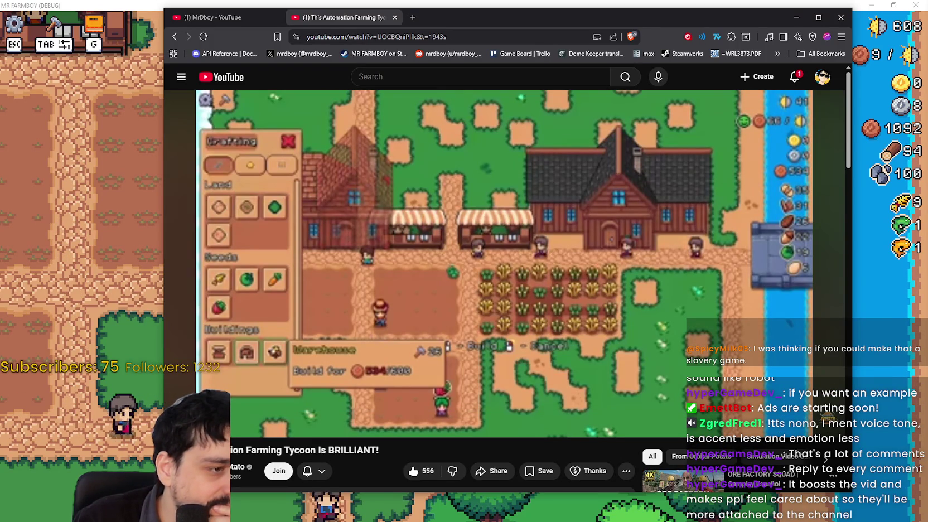
scroll(336, 319, down, 10)
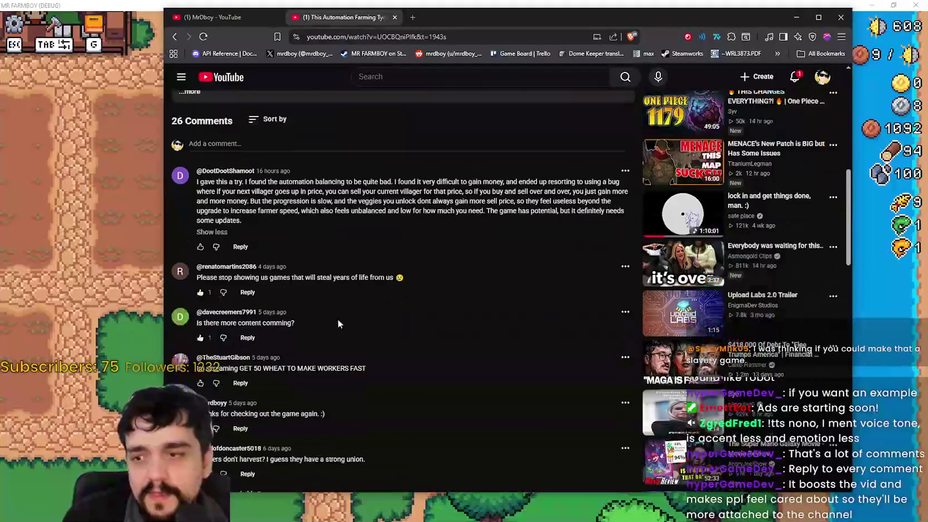
scroll(481, 409, up, 10)
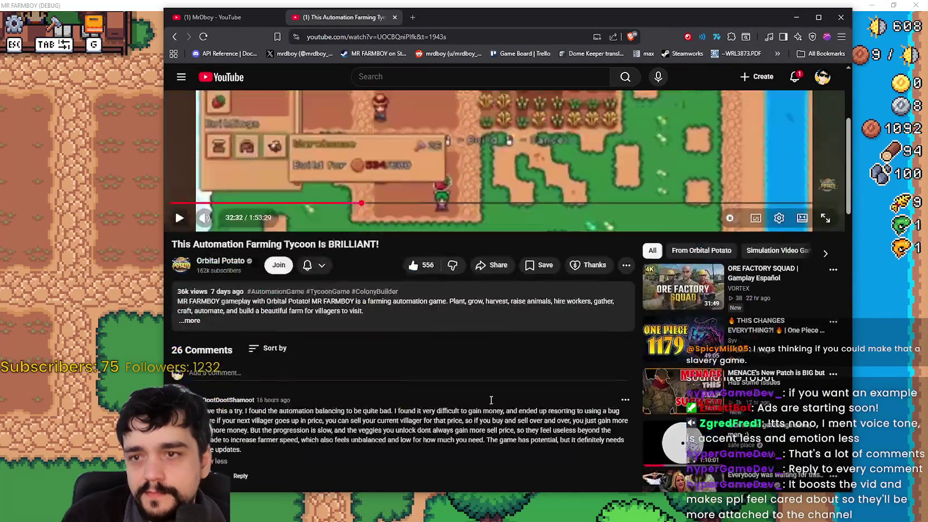
right_click(389, 40)
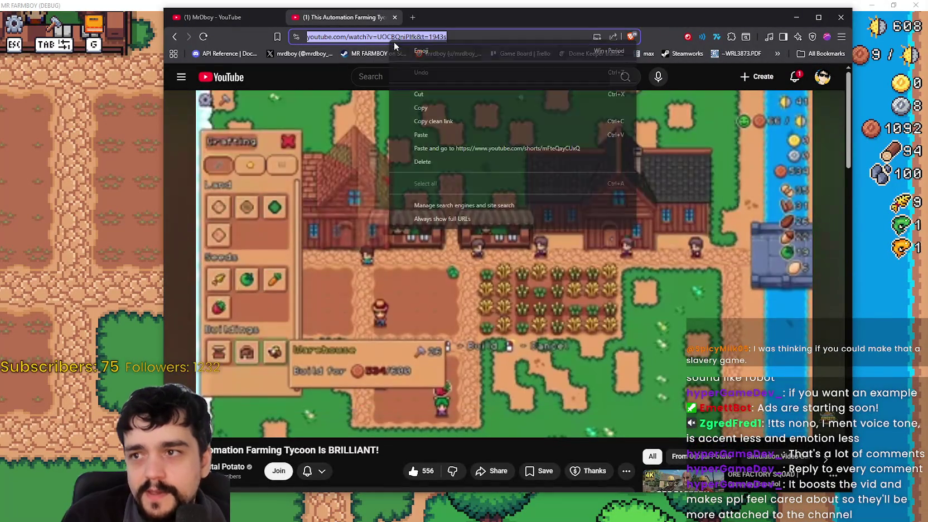
- Copy the Automation Farming Tycoon video's link with its 1943s timestamp
click(440, 108)
scroll(483, 291, down, 10)
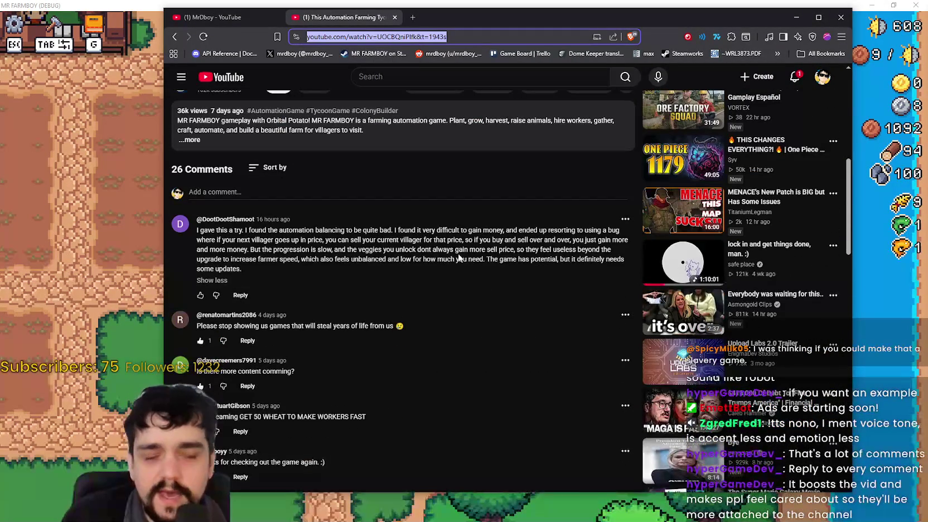
scroll(424, 348, down, 3)
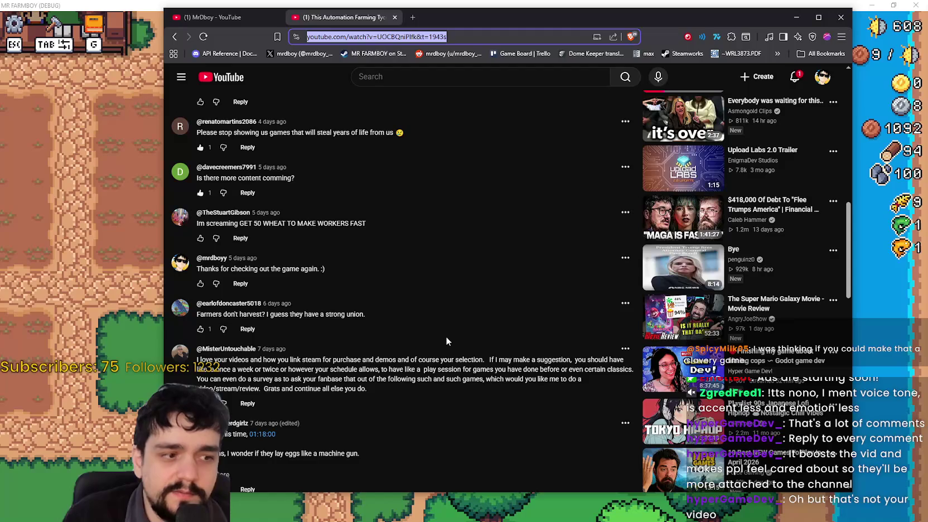
scroll(447, 333, up, 12)
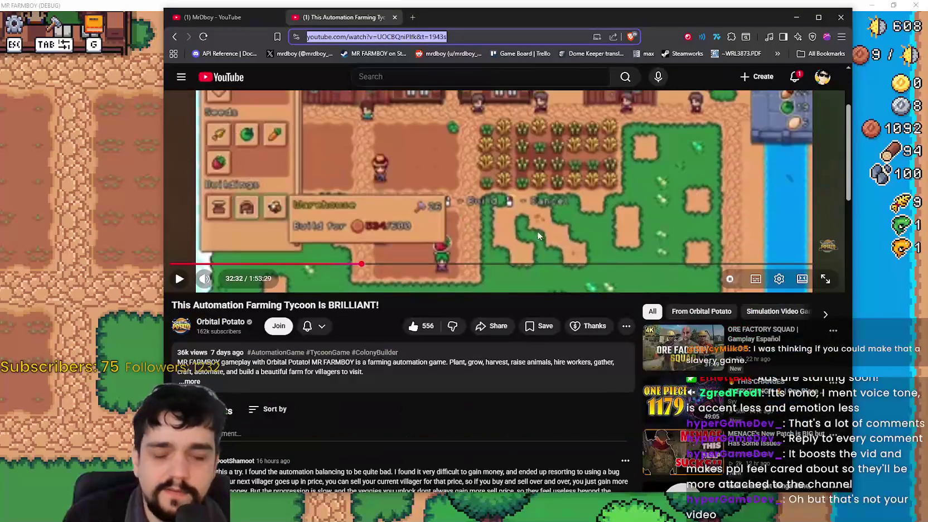
scroll(529, 226, up, 3)
right_click(406, 41)
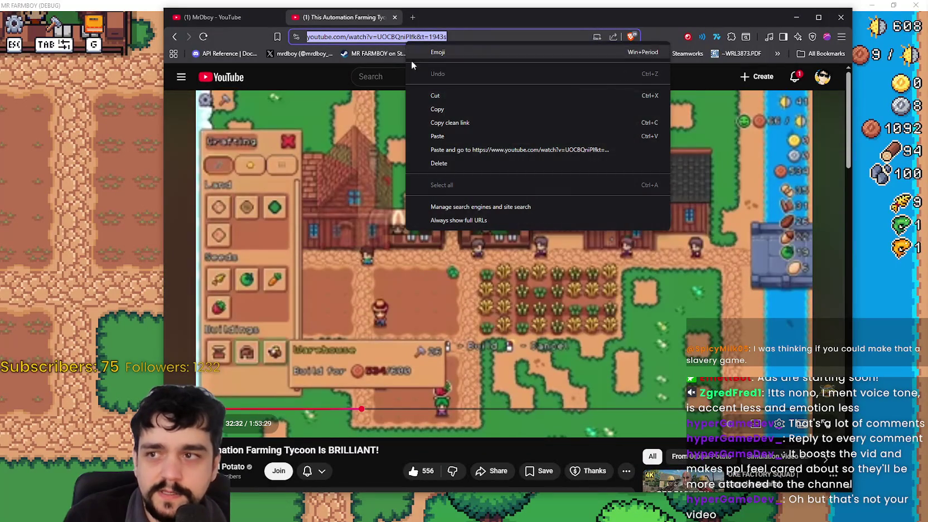
click(386, 32)
- Dismiss the address options and bring up the browser's main menu
scroll(251, 368, down, 1)
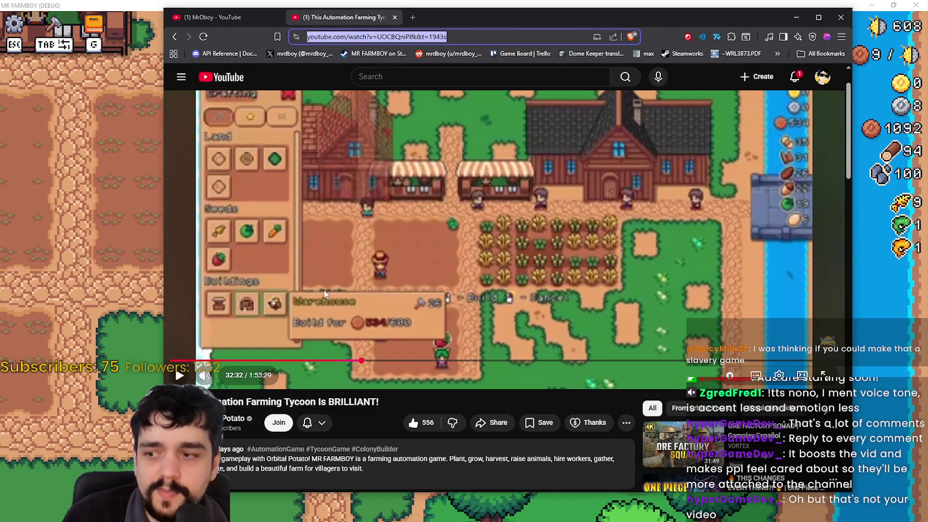
scroll(461, 220, up, 1)
right_click(406, 40)
key(Escape)
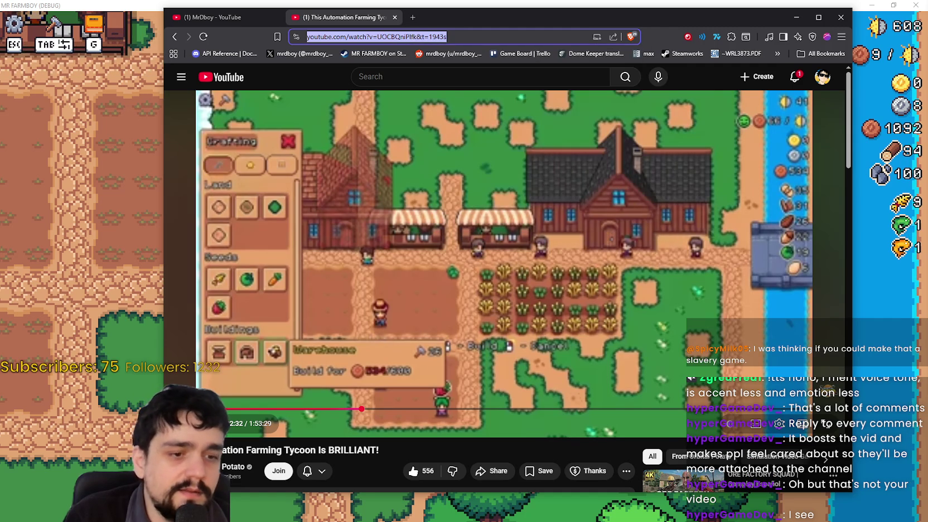
key(alt+Tab)
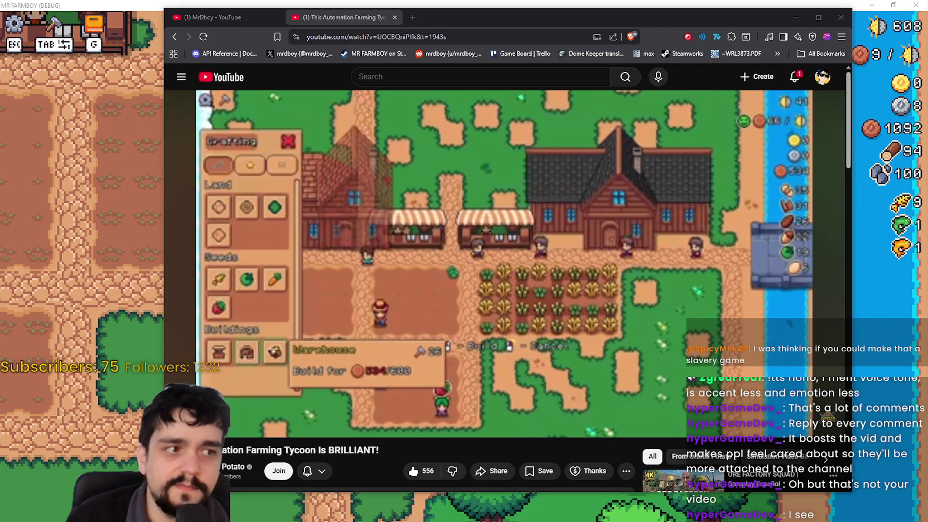
click(841, 36)
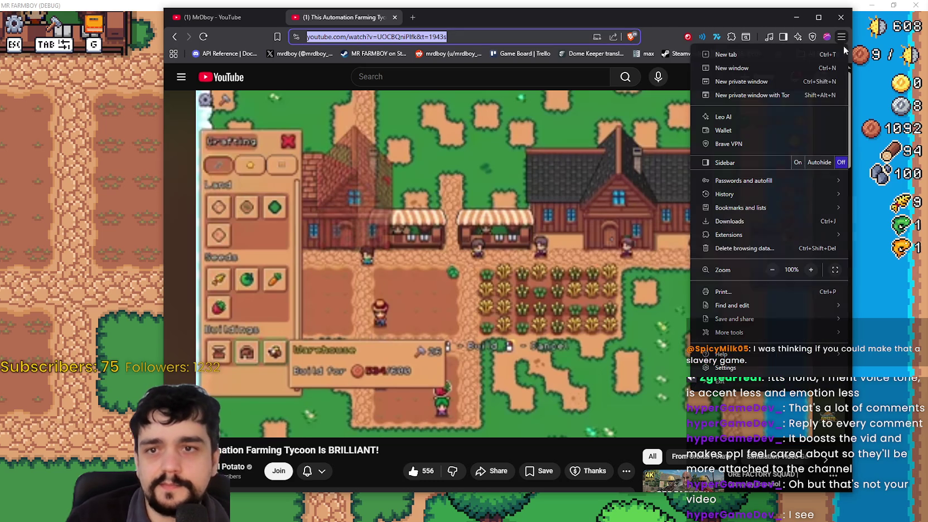
- Load the copied 1943s video link in a new private window and dismiss the cookie prompt
click(792, 79)
key(ctrl+v)
key(Return)
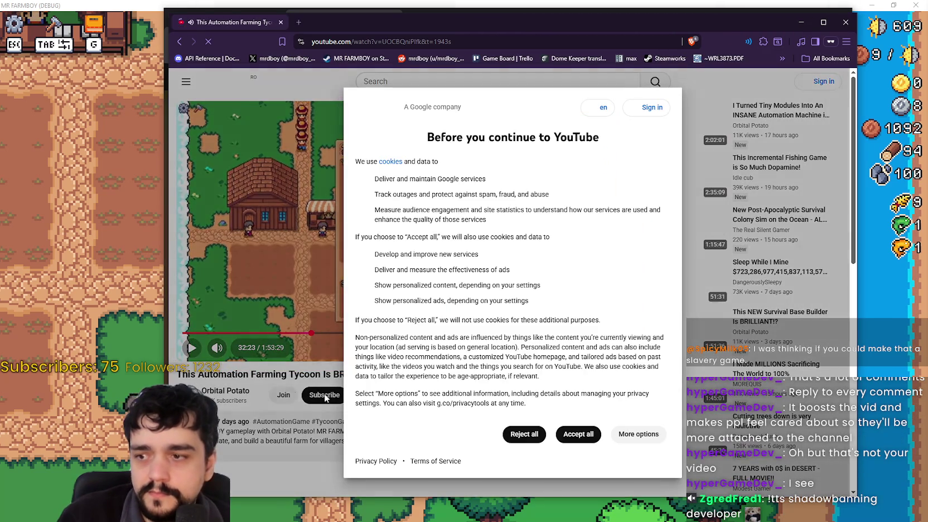
click(466, 432)
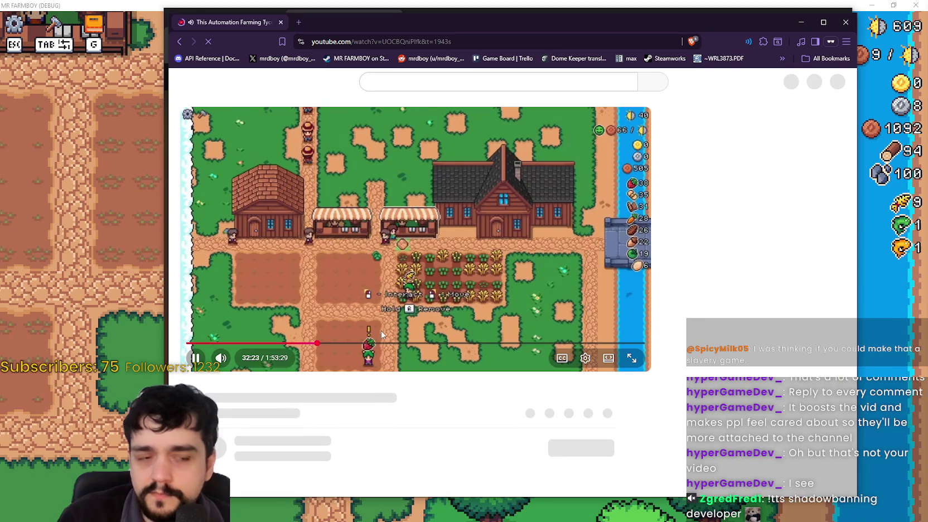
- Start the tycoon video in the private window and move it beside the original window
scroll(371, 370, down, 10)
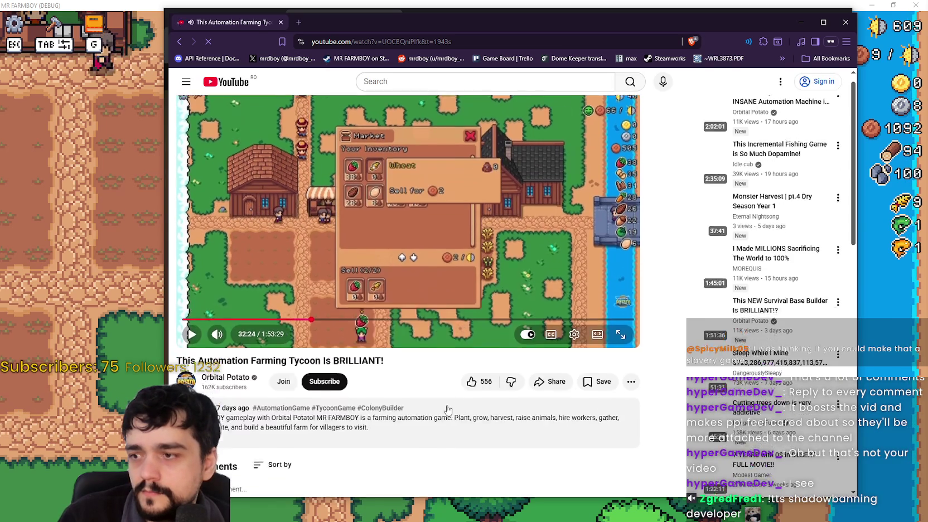
scroll(370, 371, down, 5)
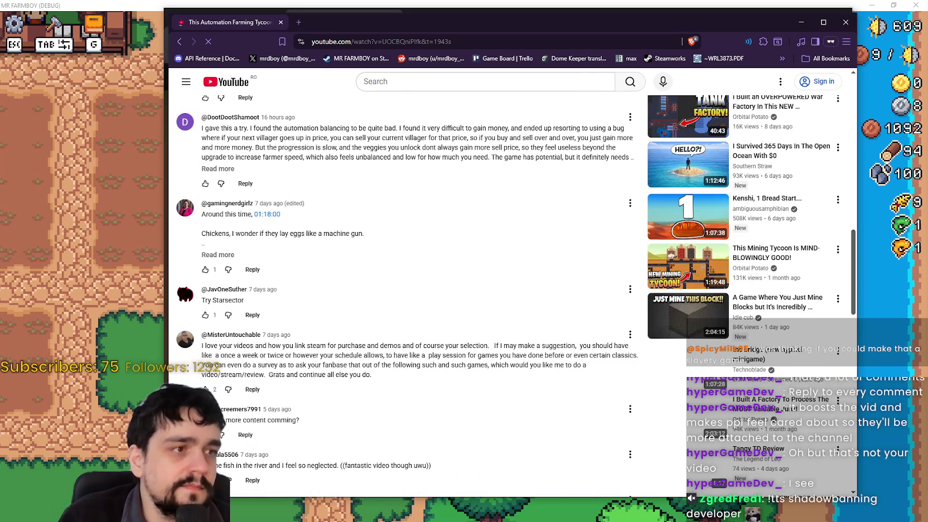
scroll(328, 304, down, 10)
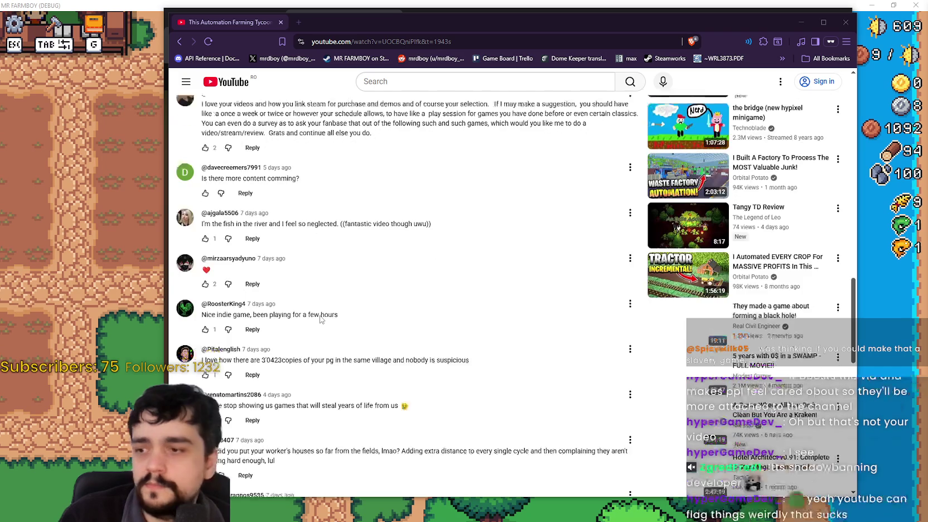
scroll(262, 362, up, 10)
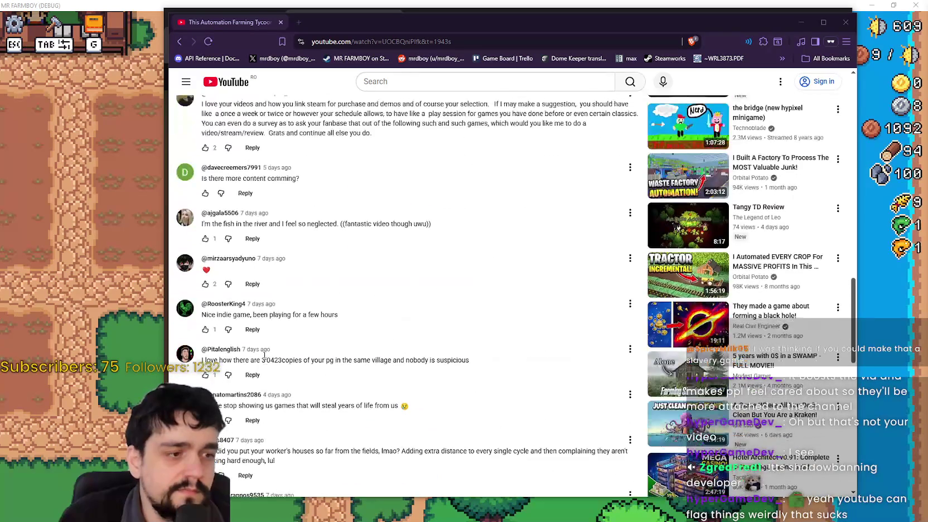
scroll(262, 360, up, 10)
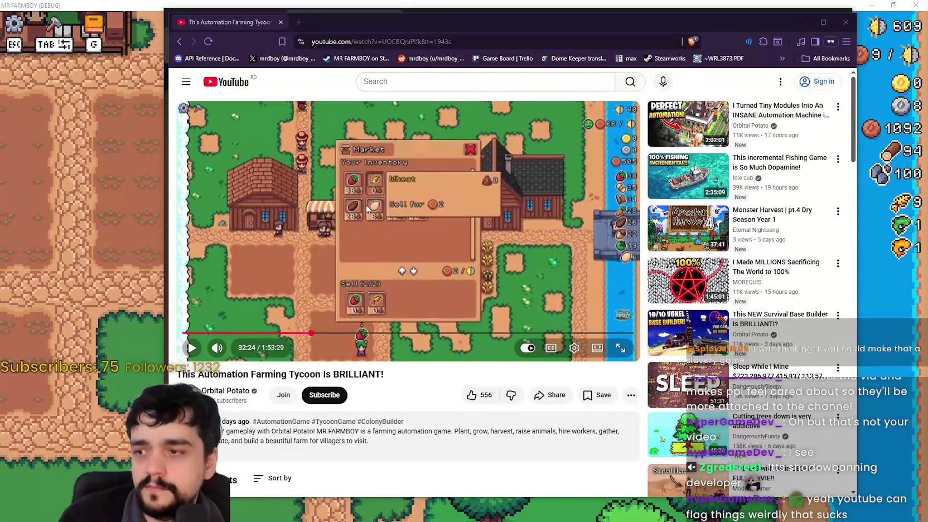
click(342, 175)
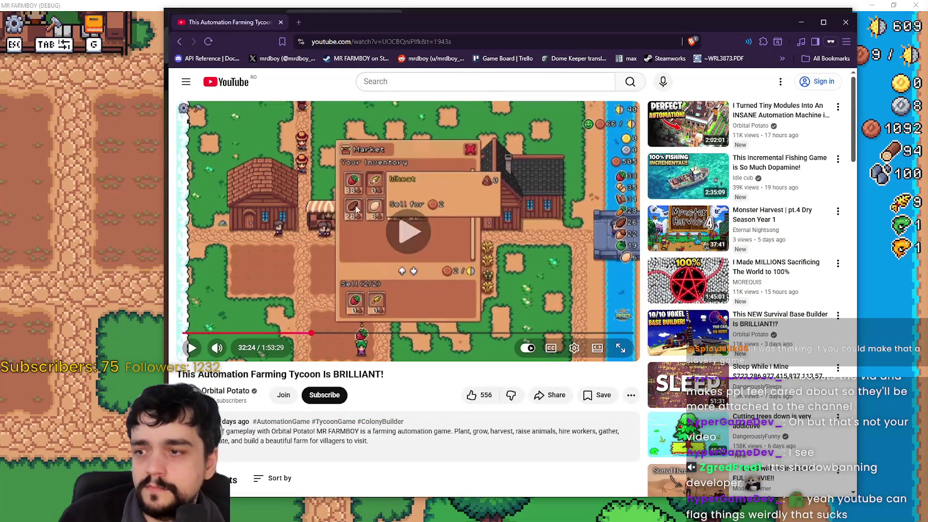
drag(357, 22, 592, 29)
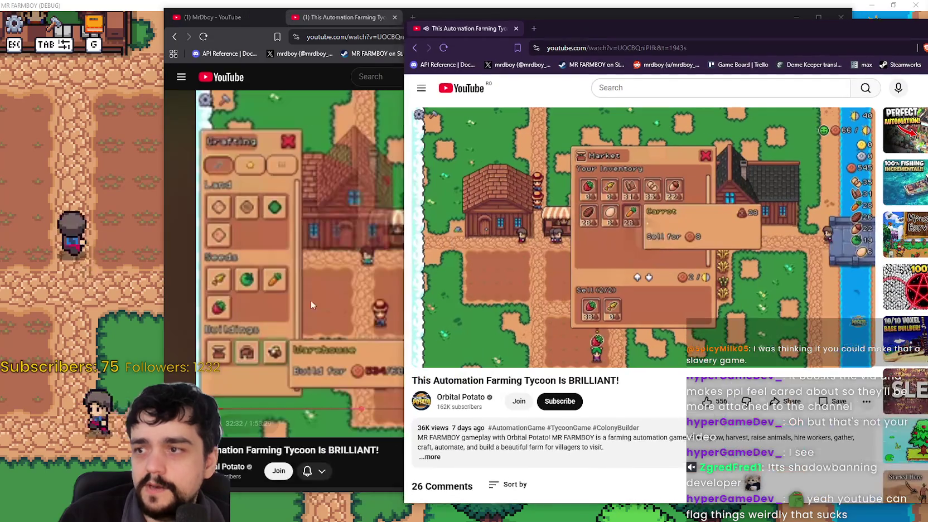
- Reply 'Have you tried the Normal Mode perhapse?' under the automation balancing comment
click(318, 302)
scroll(268, 342, down, 3)
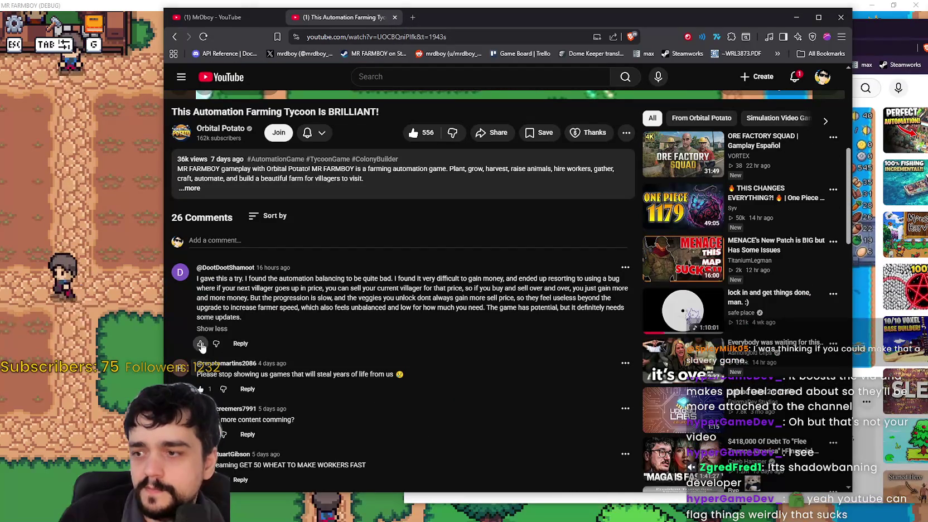
click(248, 345)
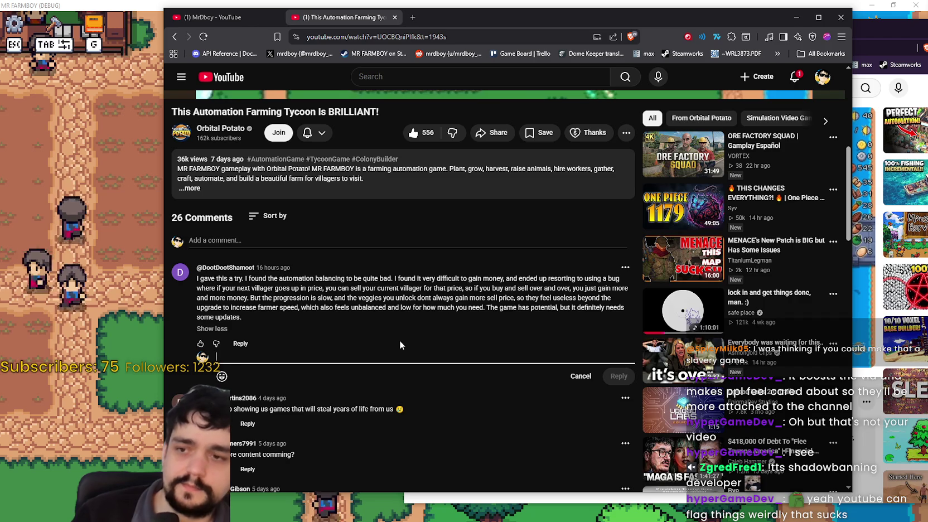
text(Have you tried the )
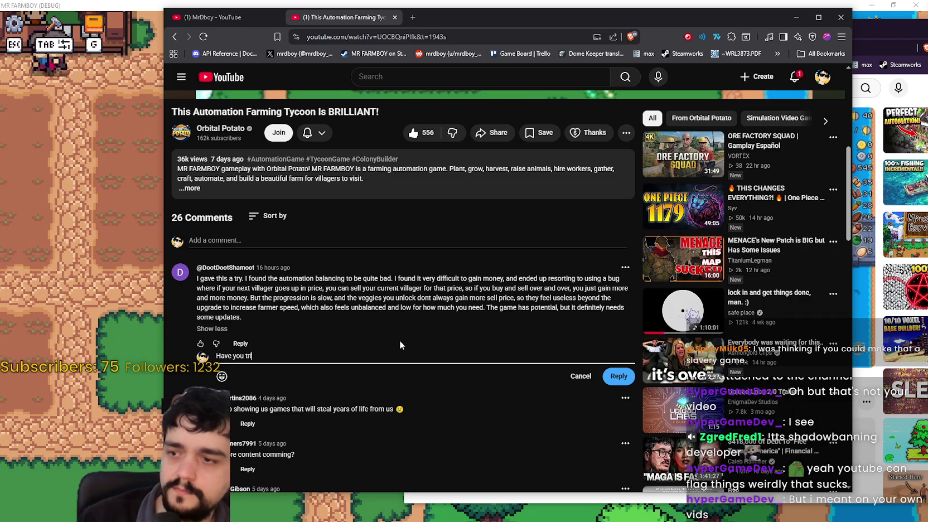
text(Norma)
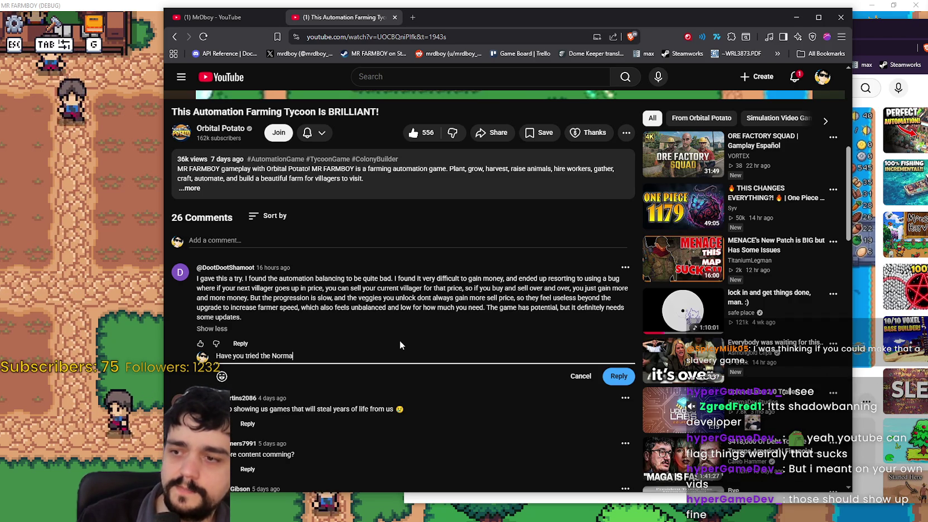
text(l Mode perhapse?)
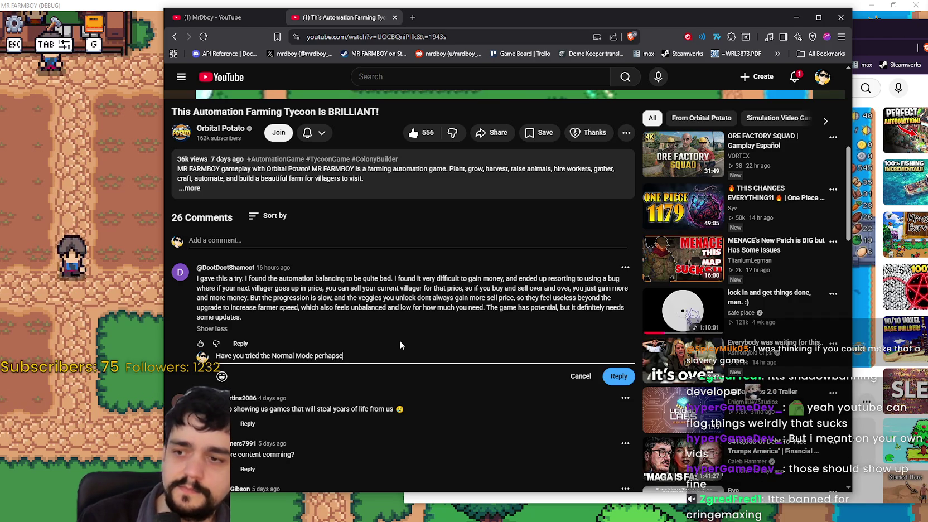
click(613, 376)
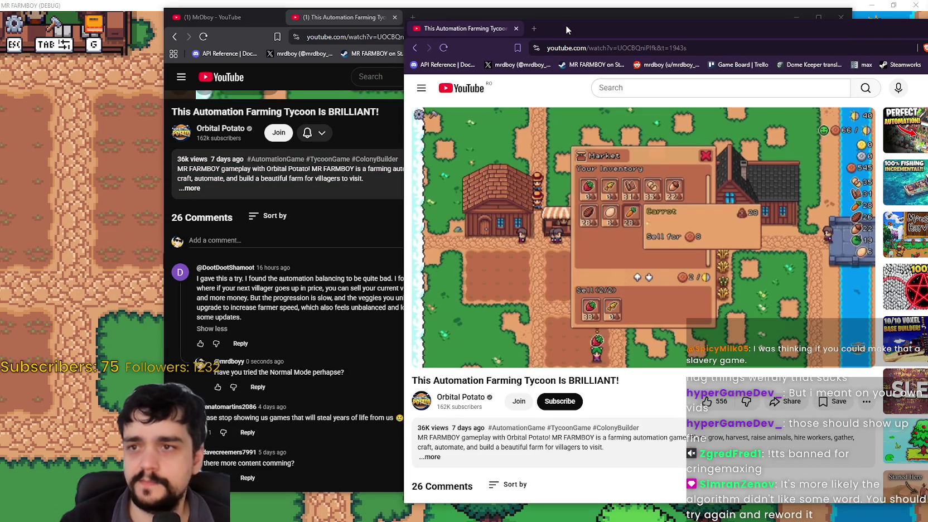
drag(565, 25, 463, 12)
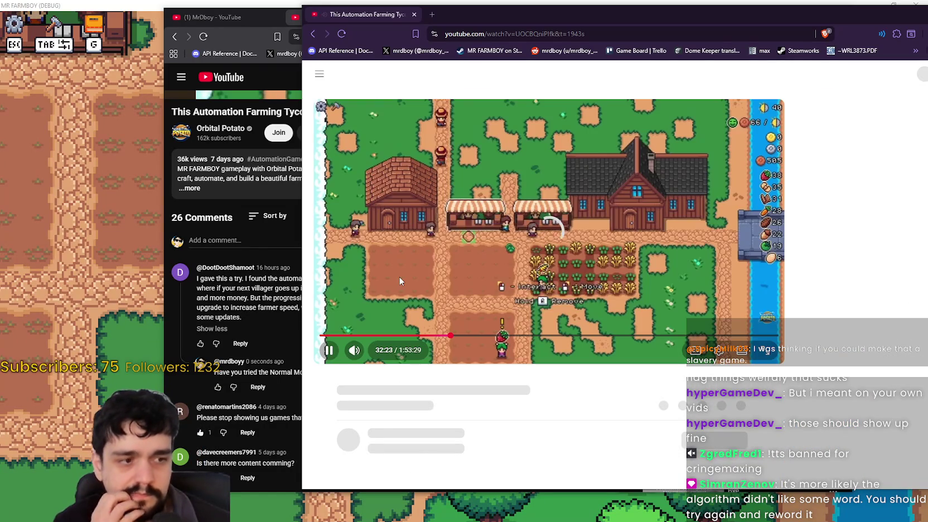
- Look for the posted reply by expanding replies, sorting comments newest first and reloading
scroll(517, 395, down, 4)
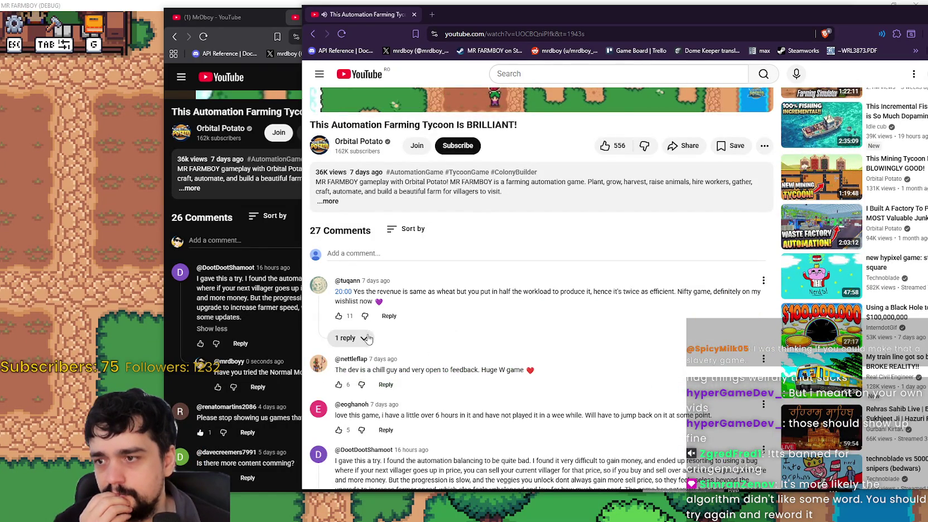
click(368, 339)
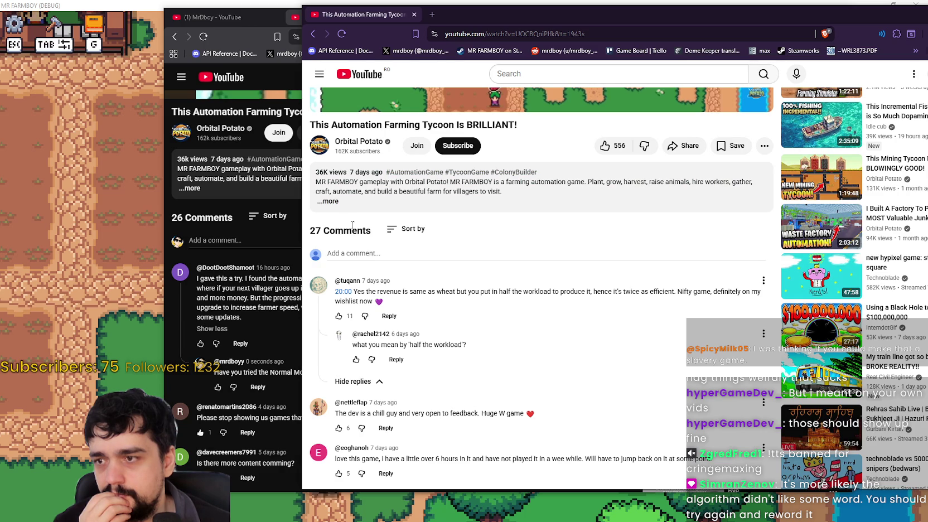
click(402, 292)
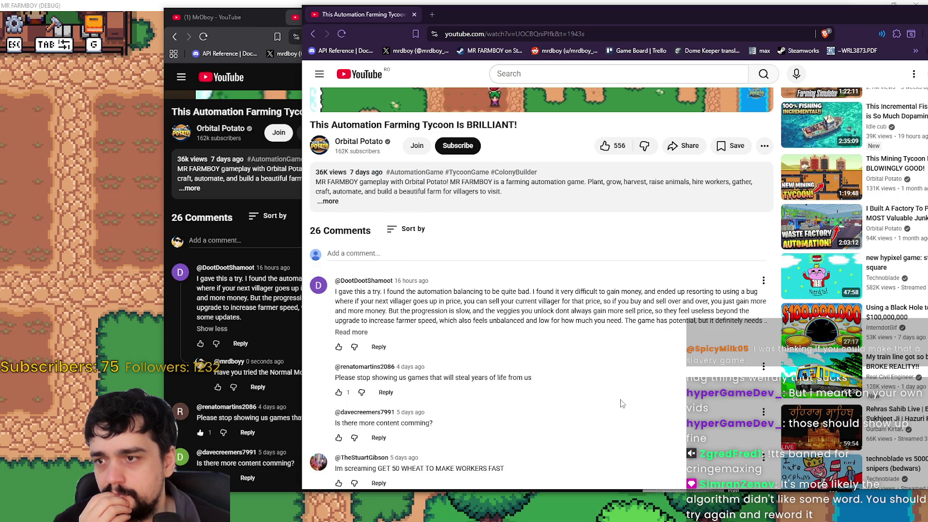
scroll(617, 396, down, 2)
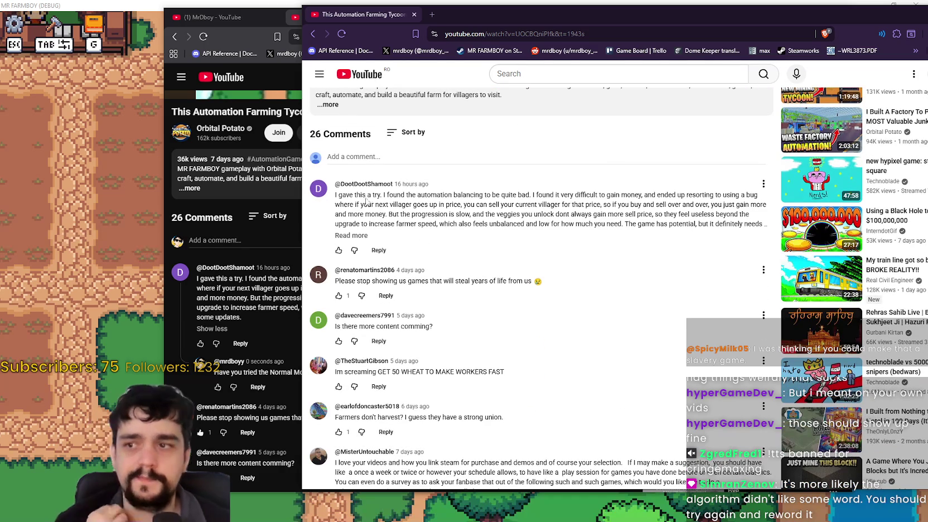
triple_click(406, 253)
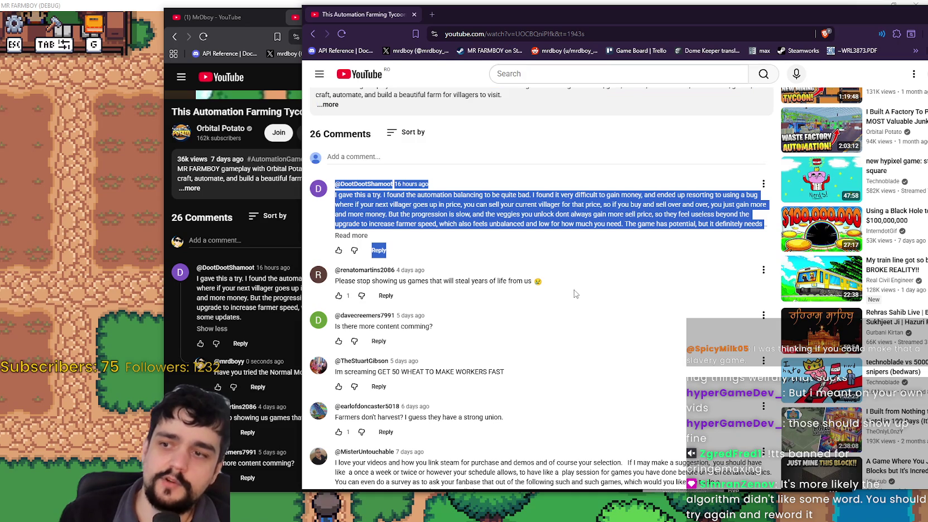
click(521, 213)
right_click(520, 208)
click(575, 268)
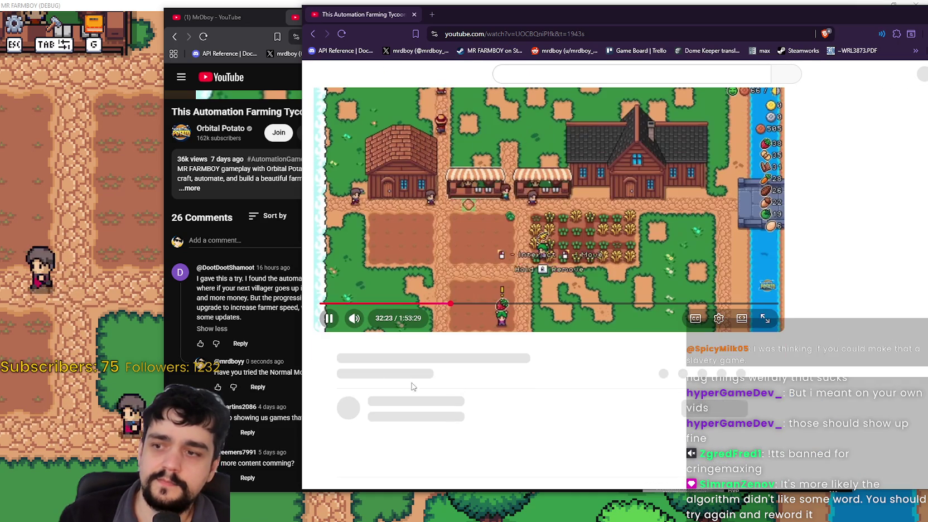
- Close the front browser window with Ctrl+W and scroll through the remaining comments
scroll(484, 357, down, 10)
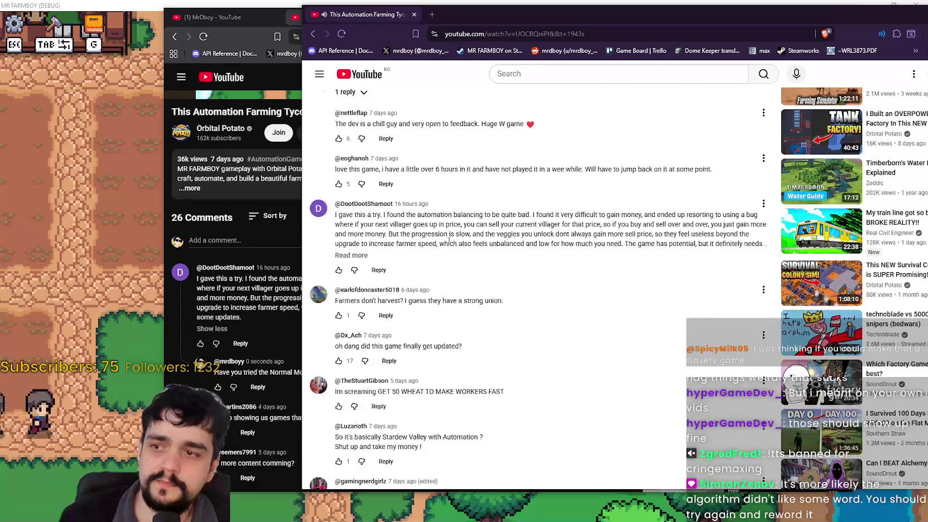
scroll(605, 313, up, 3)
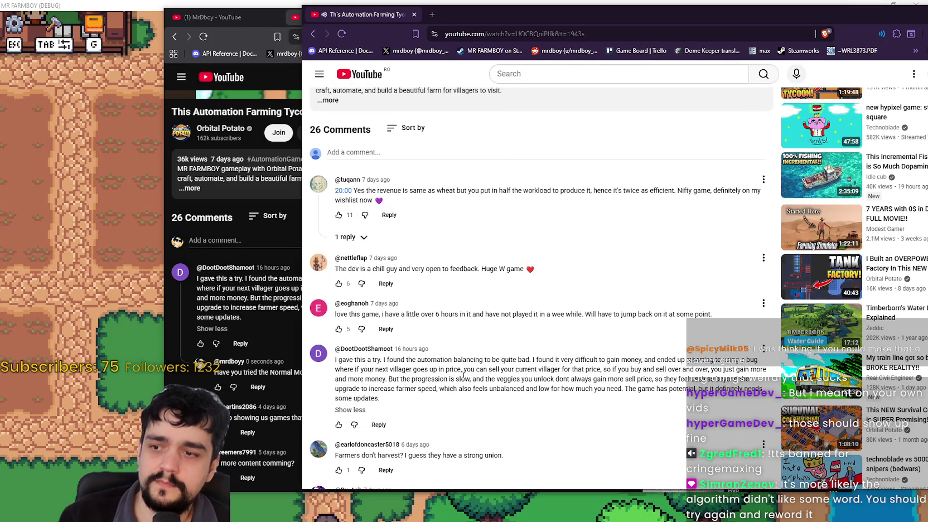
scroll(467, 376, down, 7)
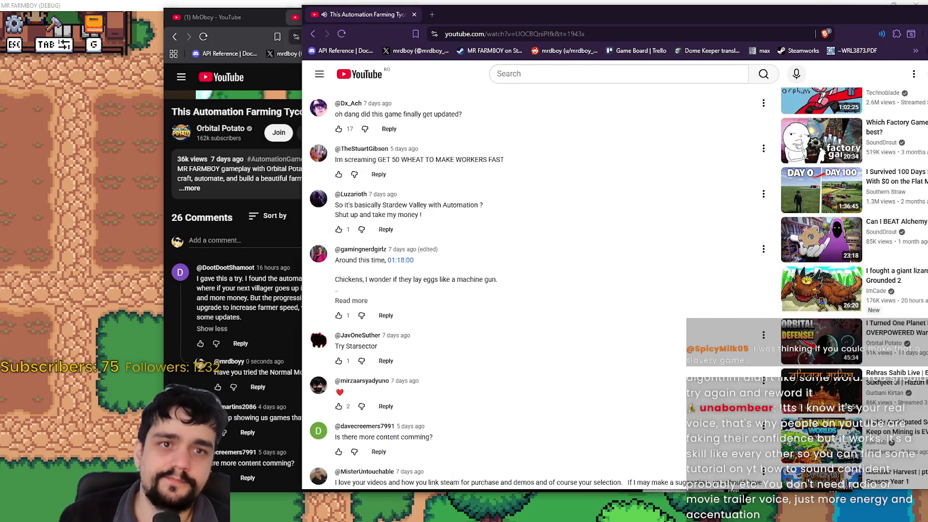
key(ctrl+w)
scroll(460, 291, up, 10)
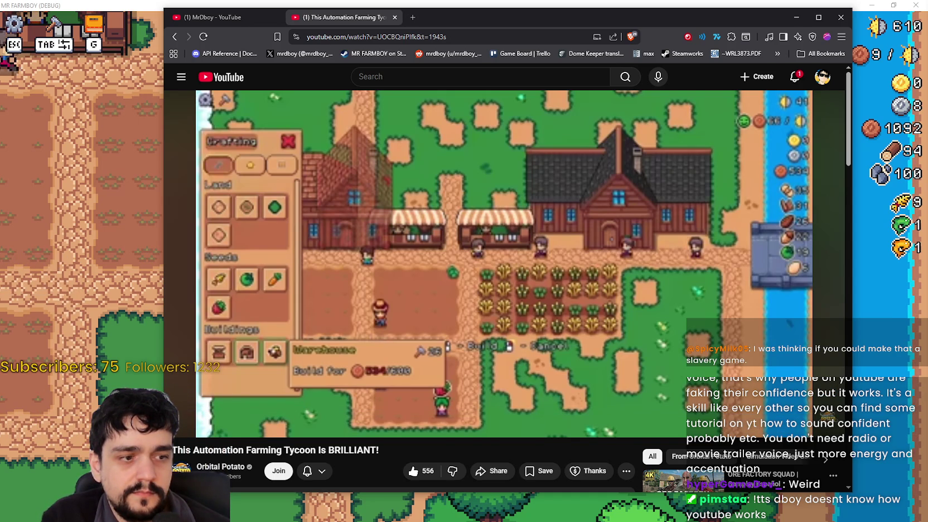
scroll(364, 232, down, 6)
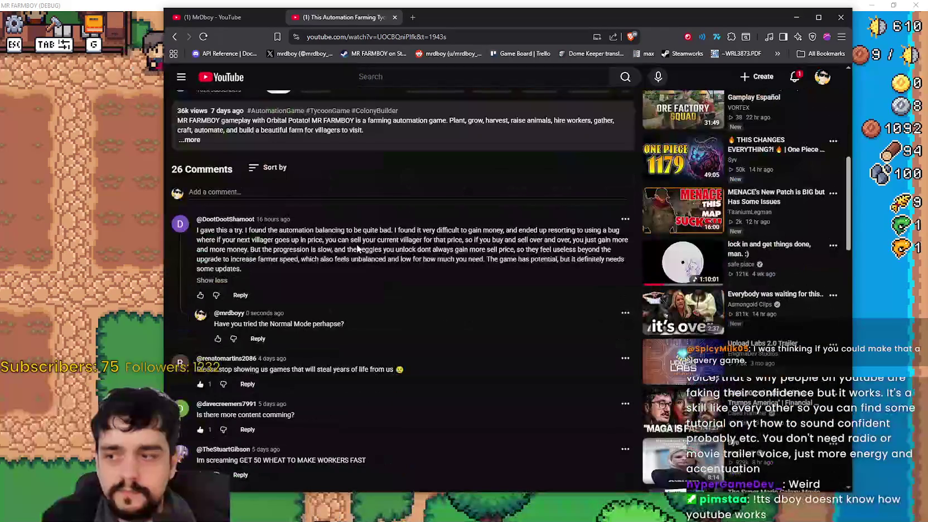
scroll(378, 424, down, 3)
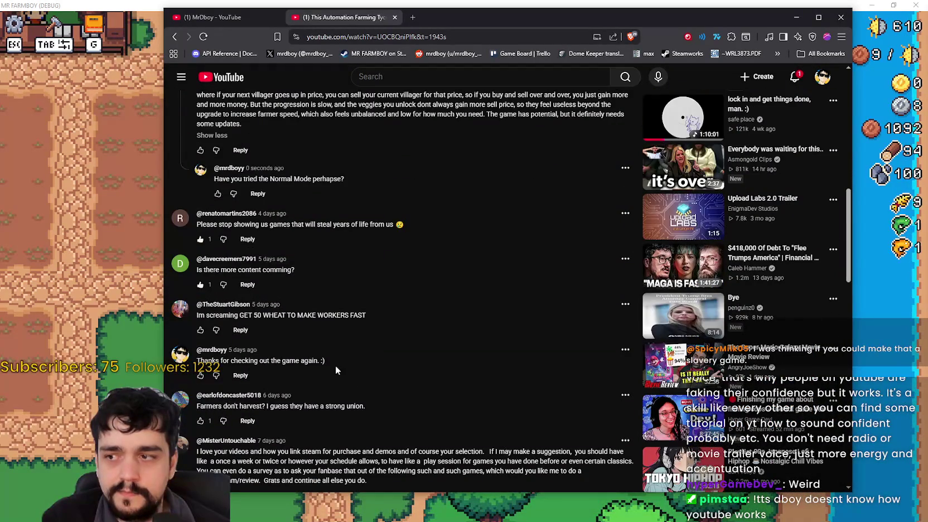
scroll(333, 364, down, 1)
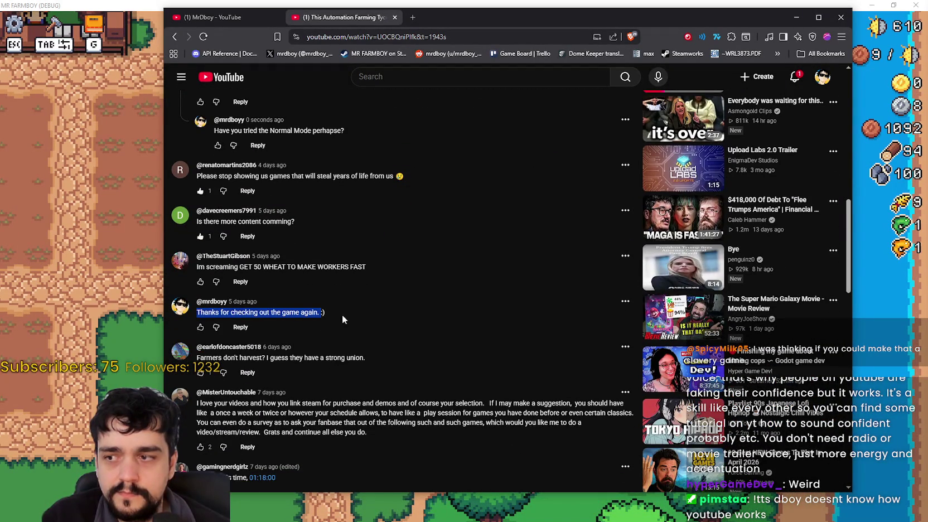
scroll(361, 385, down, 2)
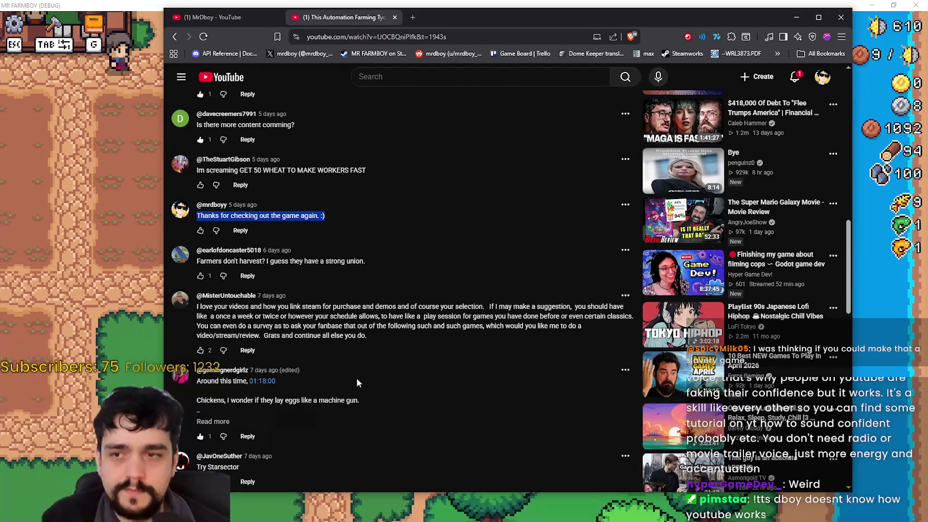
scroll(351, 376, down, 2)
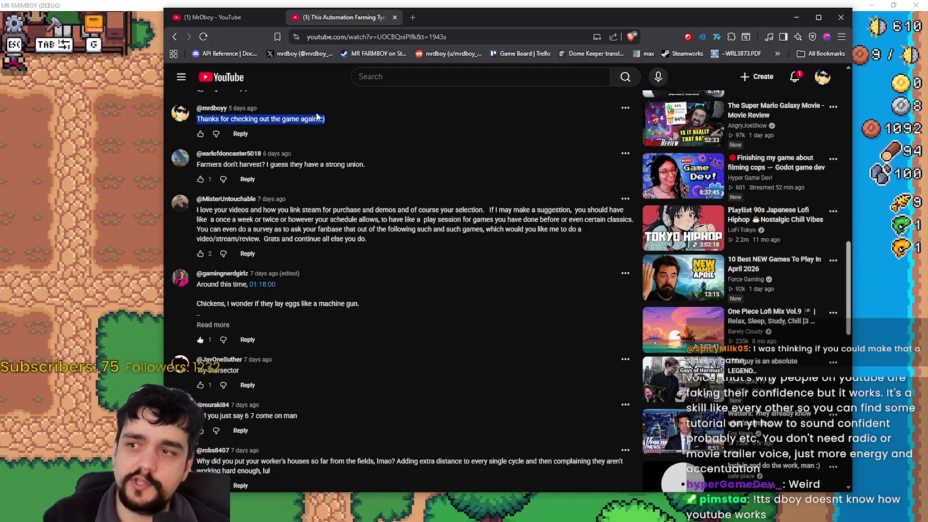
scroll(379, 126, up, 2)
- Scroll back up to the video player and close the whole browser window
click(349, 210)
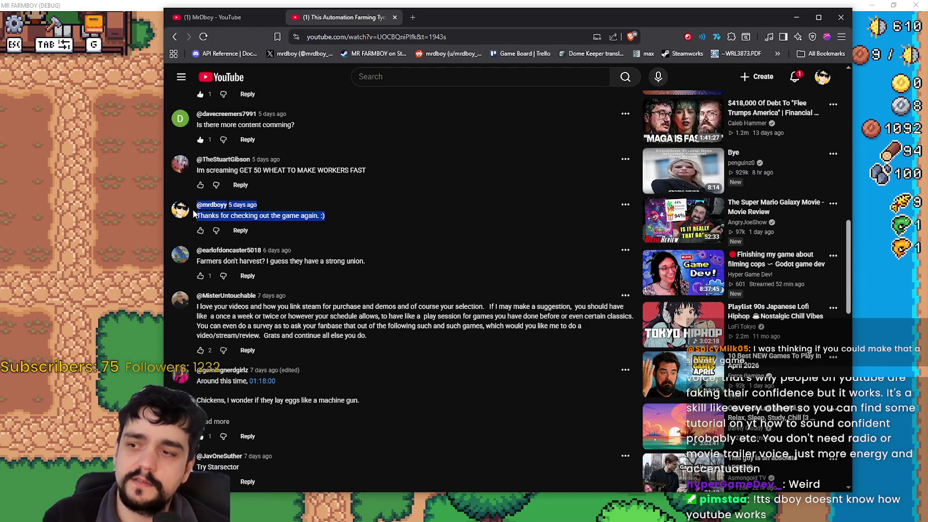
click(379, 211)
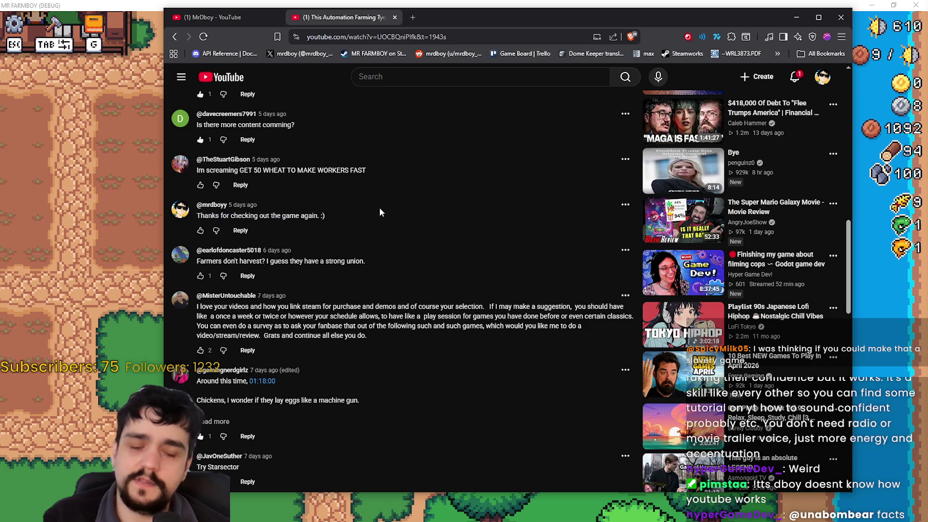
scroll(330, 307, down, 7)
scroll(410, 366, up, 4)
scroll(409, 366, up, 5)
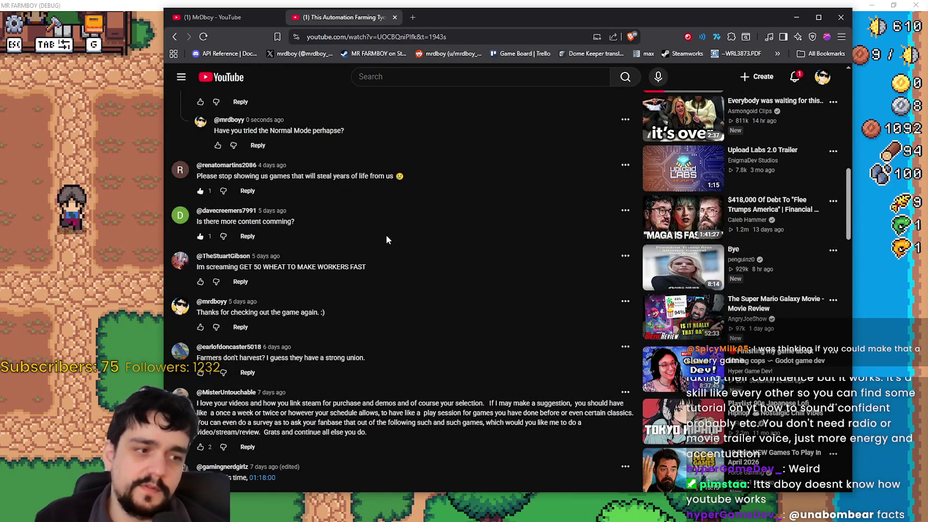
scroll(385, 235, up, 1)
scroll(372, 306, down, 2)
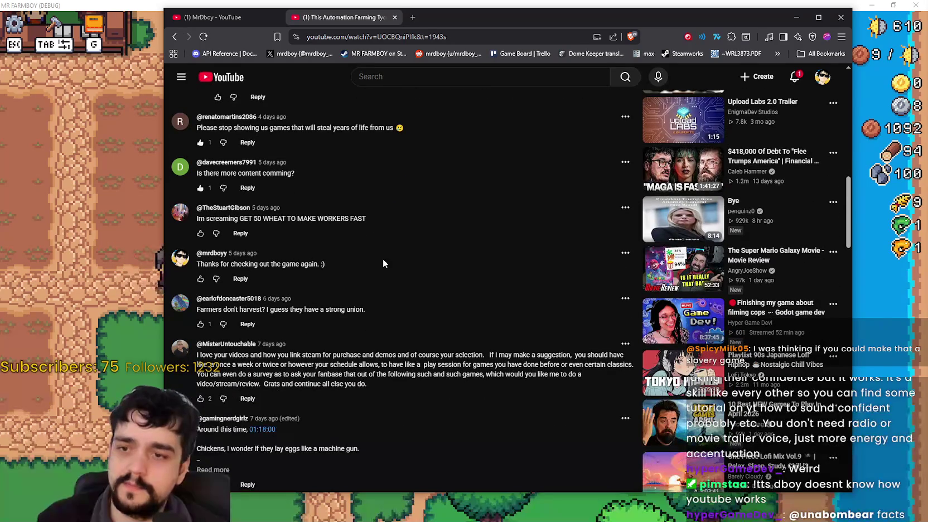
scroll(451, 369, up, 15)
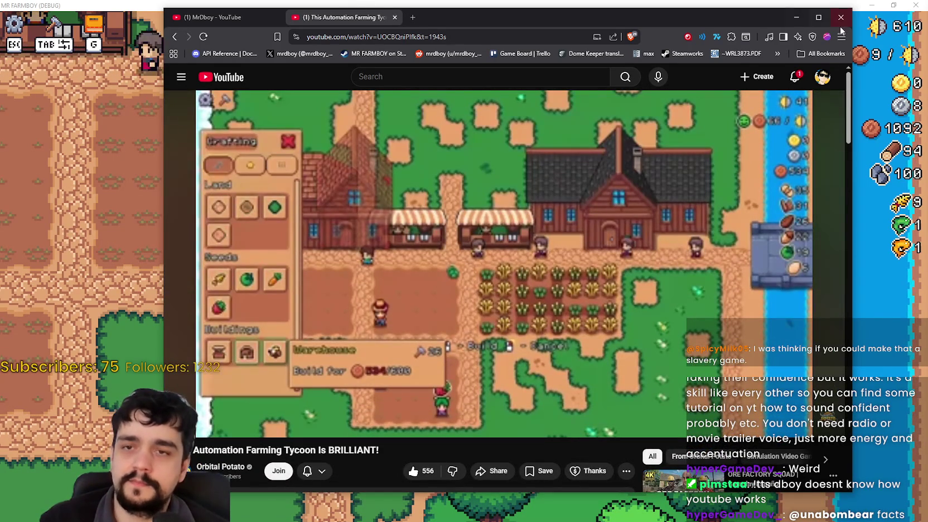
click(841, 20)
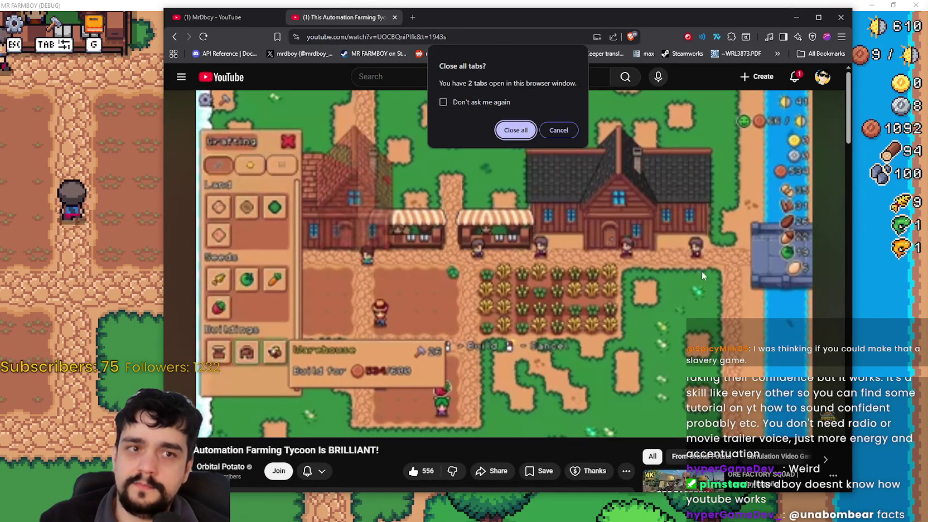
- Confirm closing both tabs in the 'Close all tabs?' dialog
key(Return)
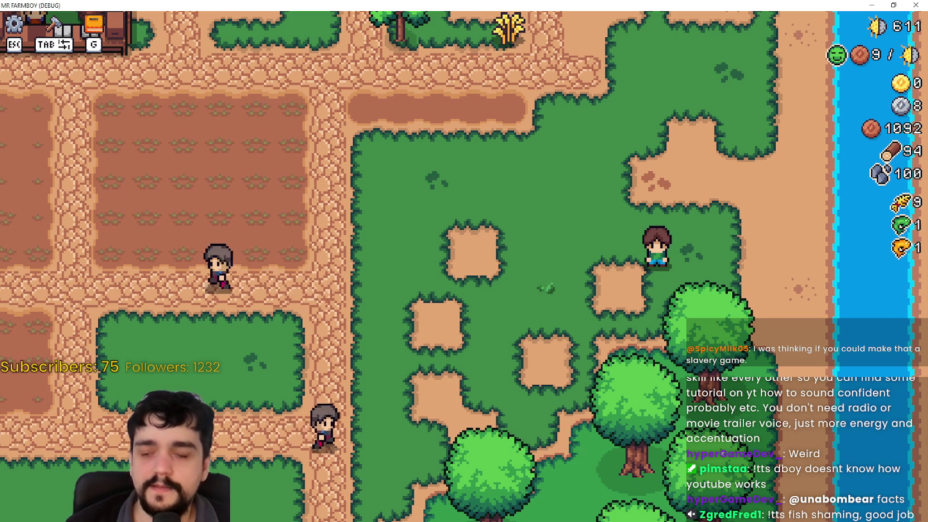
- Plant a wheat crop on free ground using the 1 hotkey
key(a)
key(w)
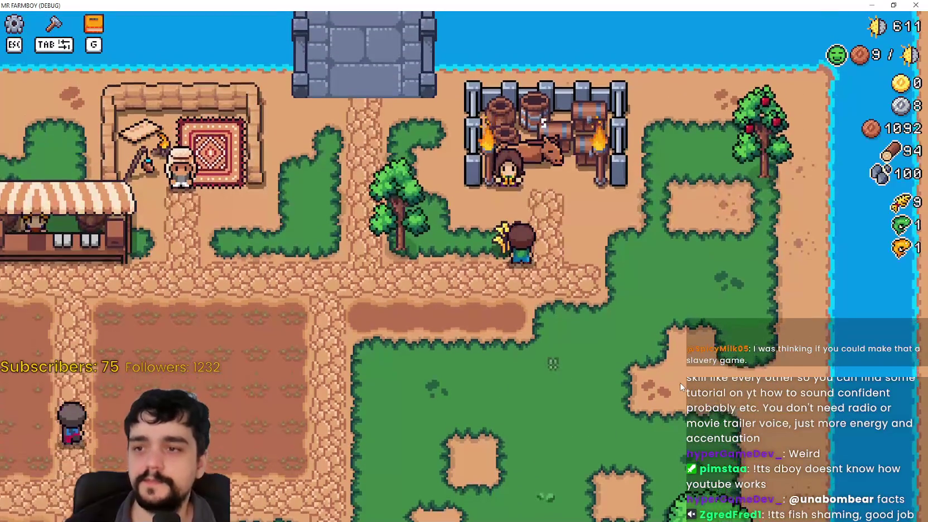
key(1)
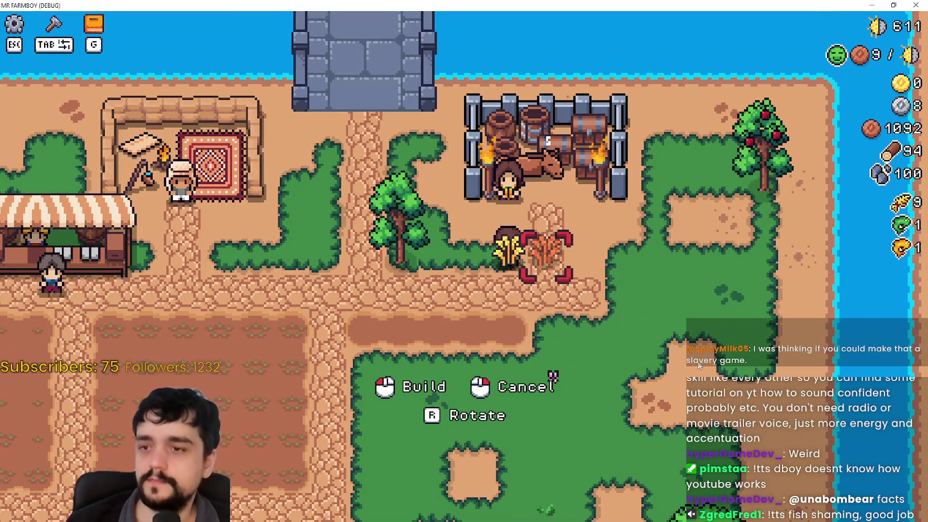
key(d)
key(s)
key(w)
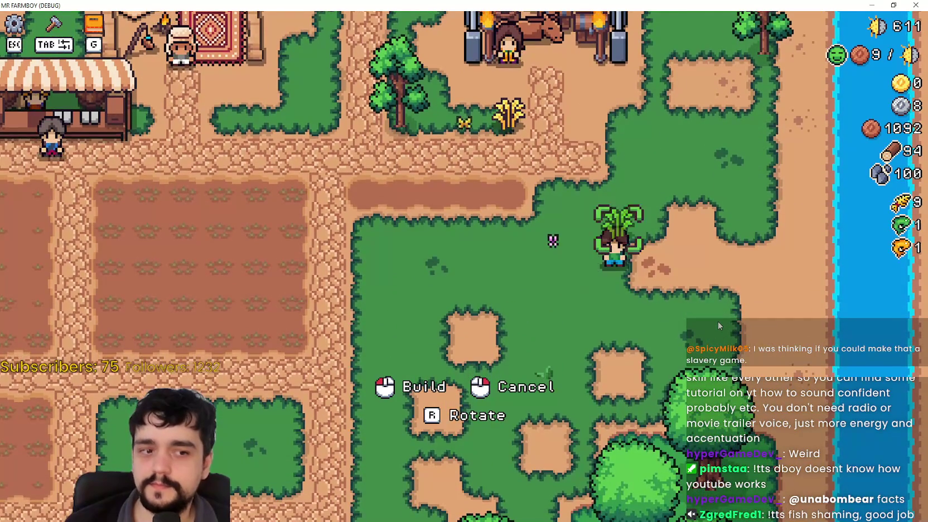
key(d)
key(w)
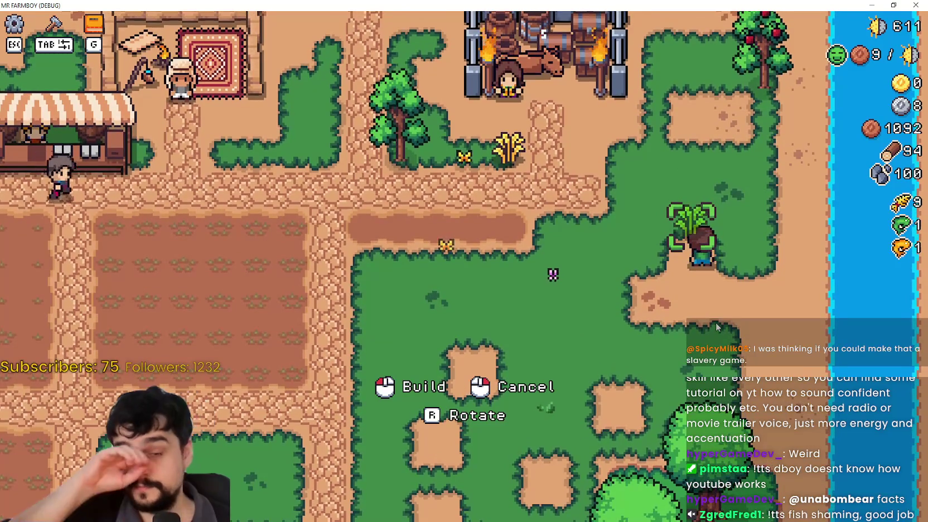
click(715, 323)
- Cancel the pending placement and remove the apple tree
key(w)
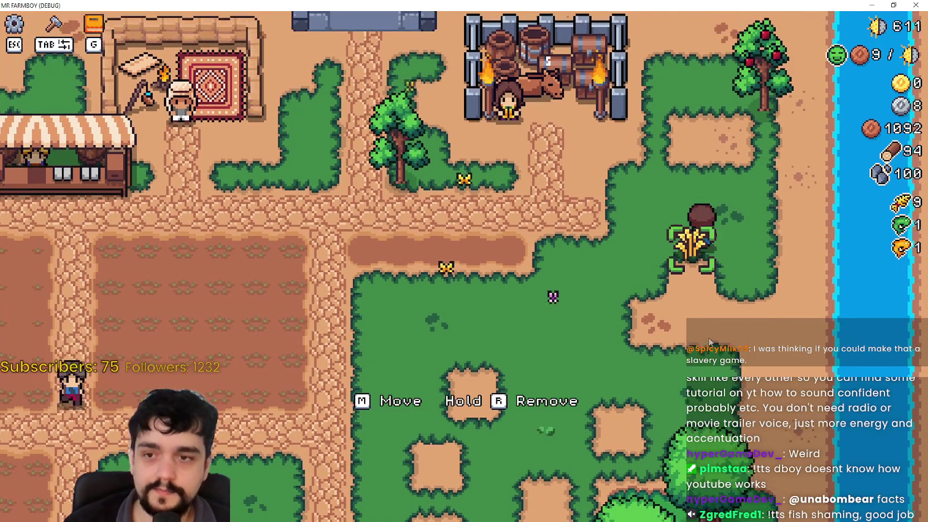
key(w)
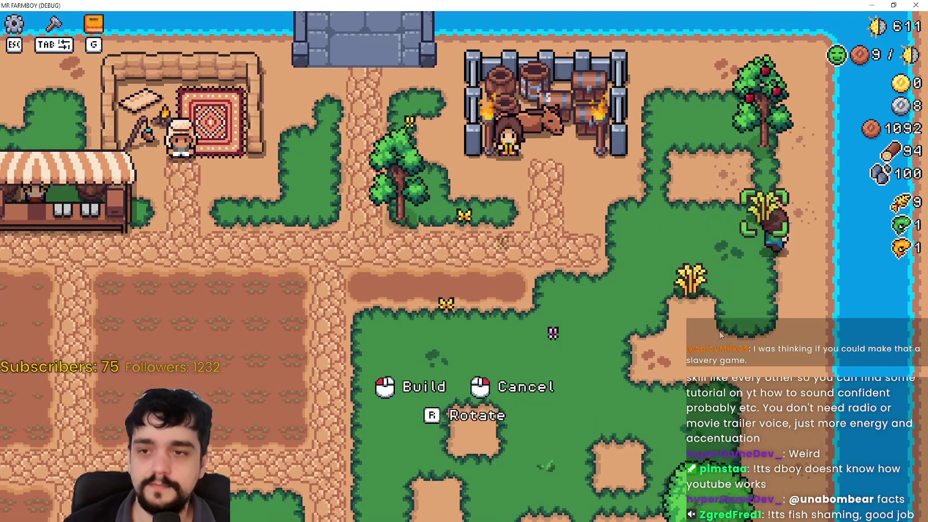
click(715, 336)
key(w)
key(d)
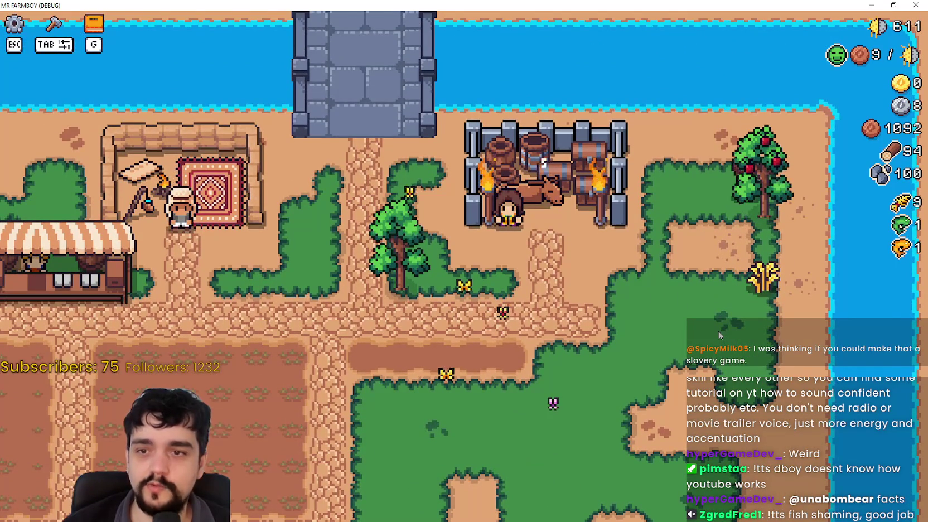
key(r)
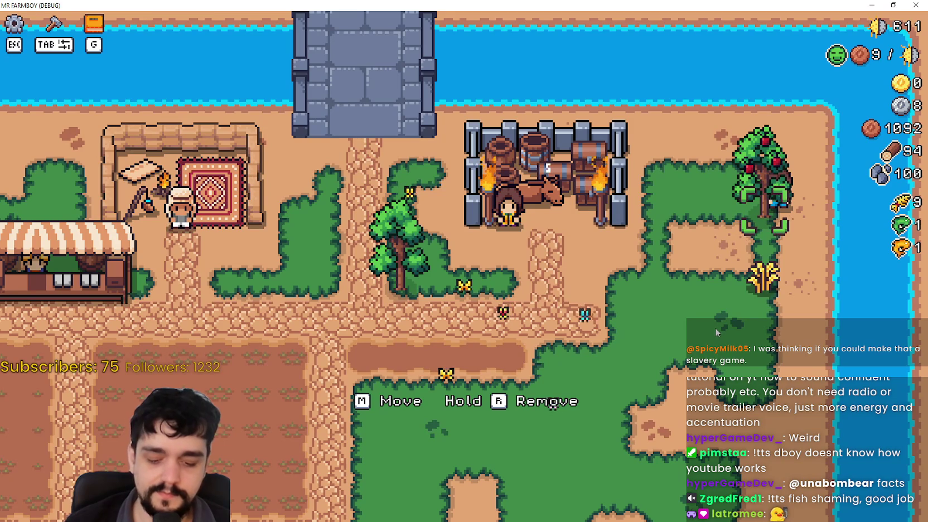
- Pick up the wheat and set it down at a lower spot
key(s)
key(d)
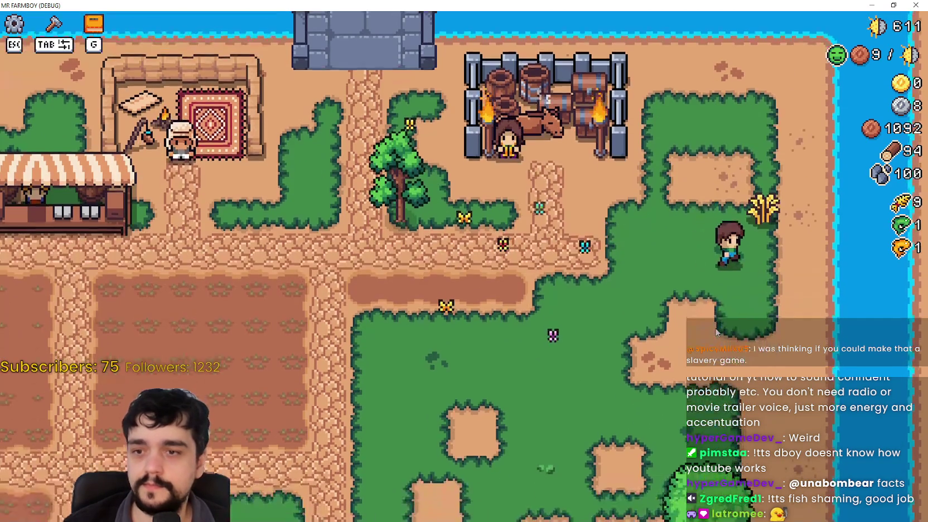
key(a)
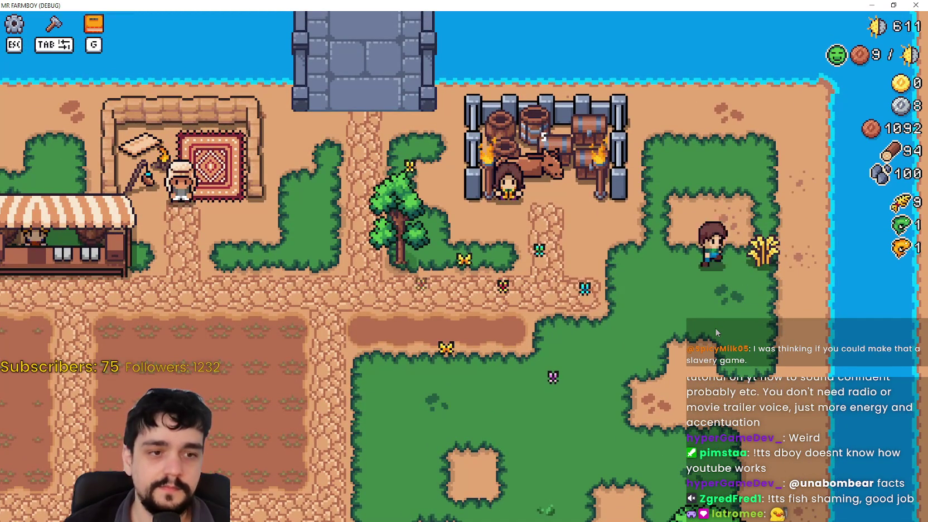
key(d)
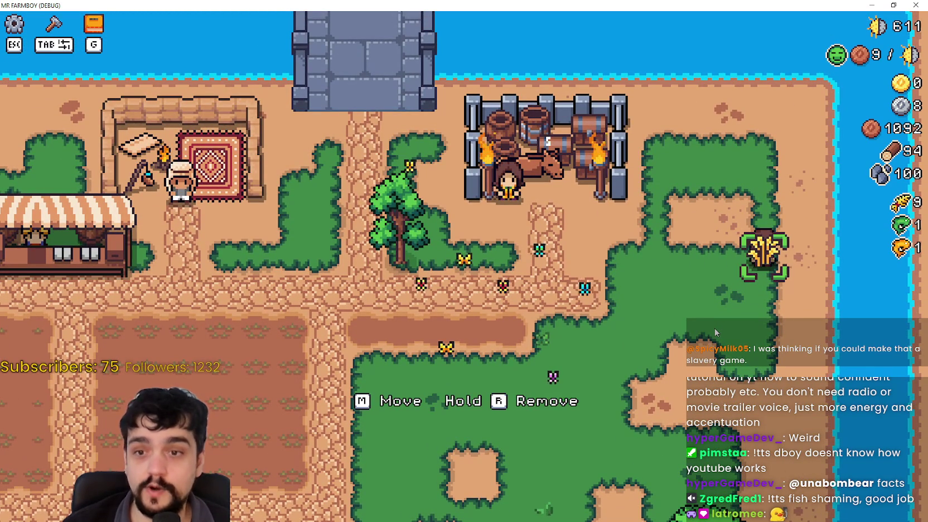
key(a)
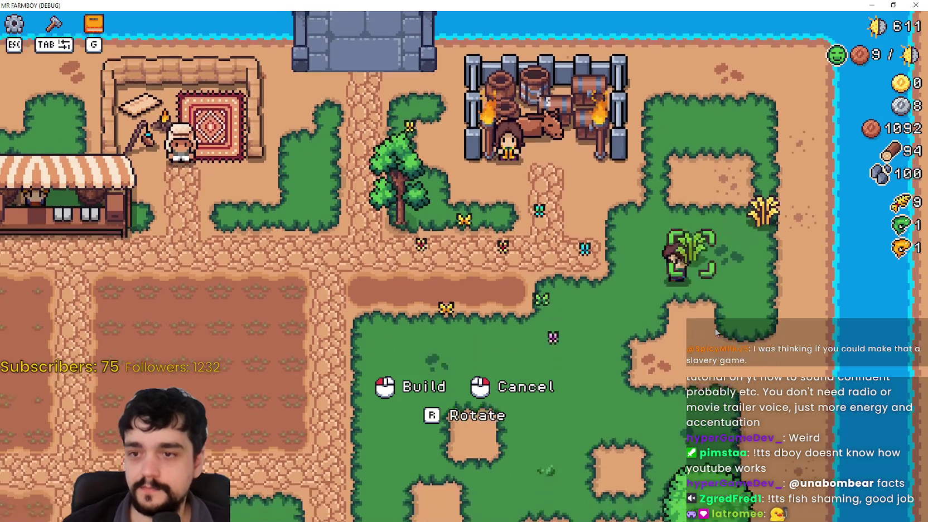
click(715, 330)
- Carry the tree by the path to the riverside grass right of the barrel pen
key(w)
key(a)
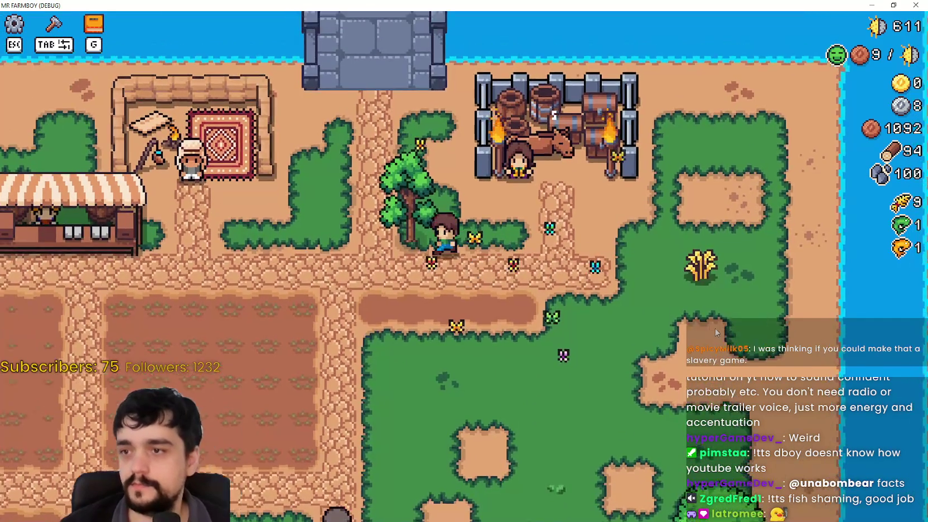
key(s)
click(715, 332)
key(d)
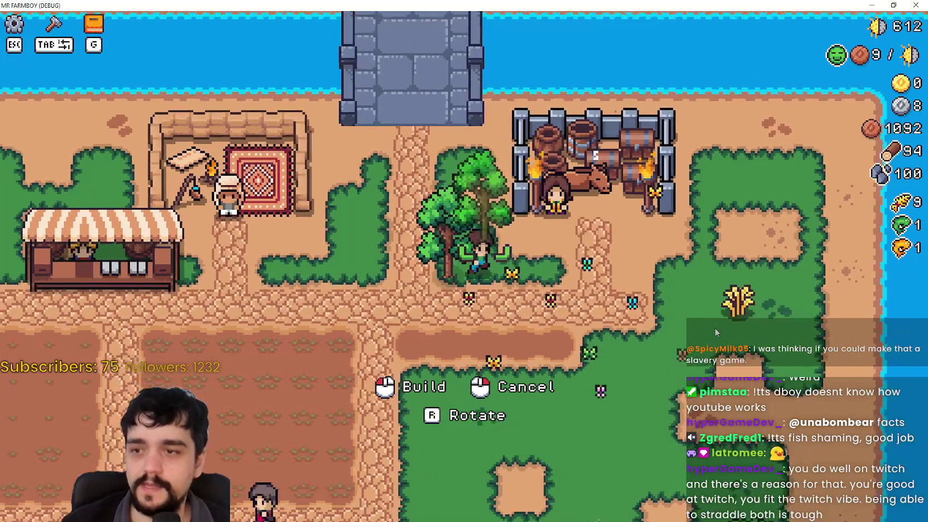
key(s)
key(w)
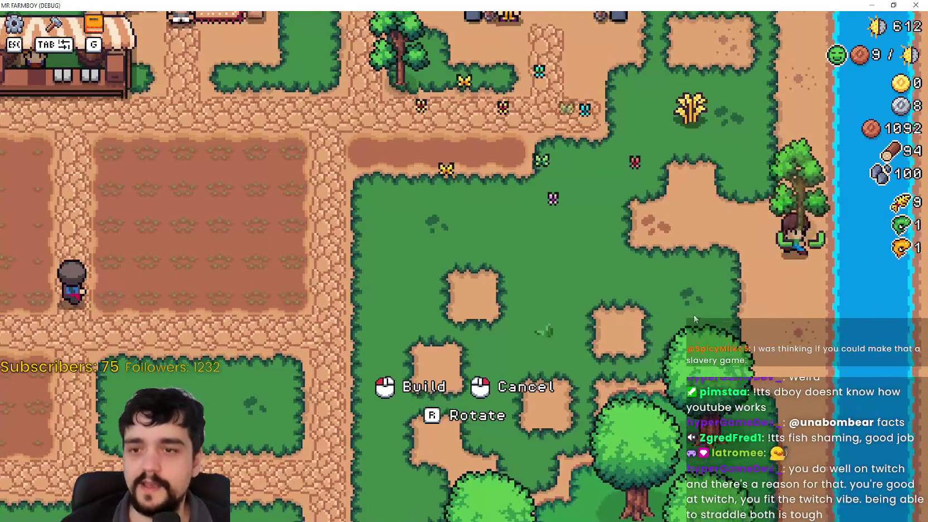
key(d)
key(s)
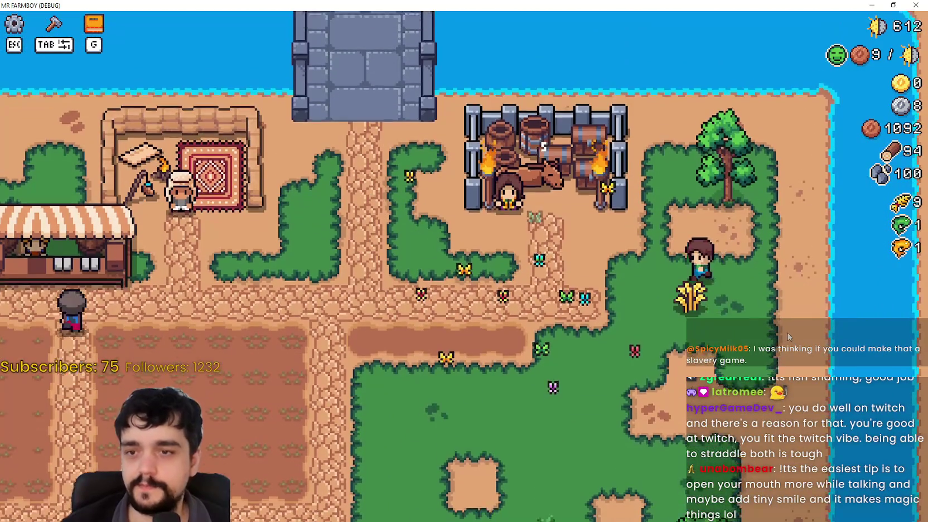
key(a)
scroll(787, 331, down, 3)
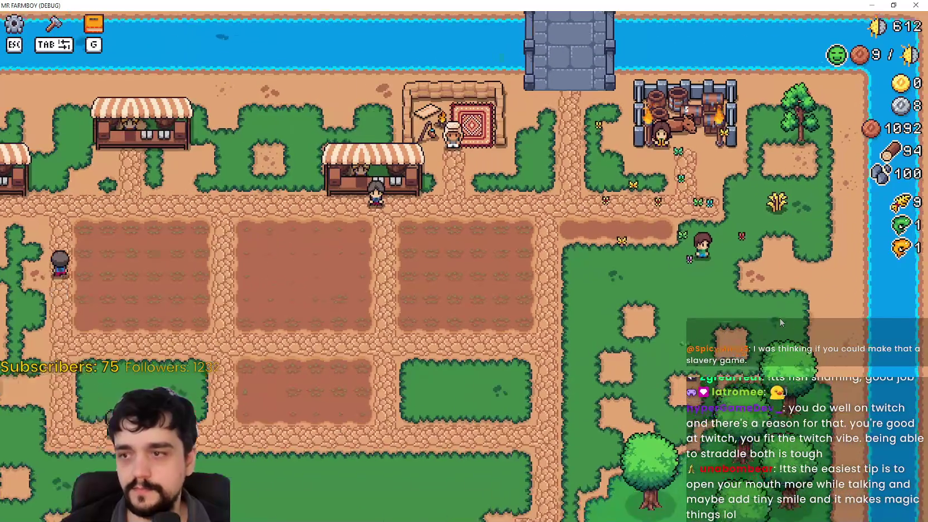
scroll(779, 317, up, 3)
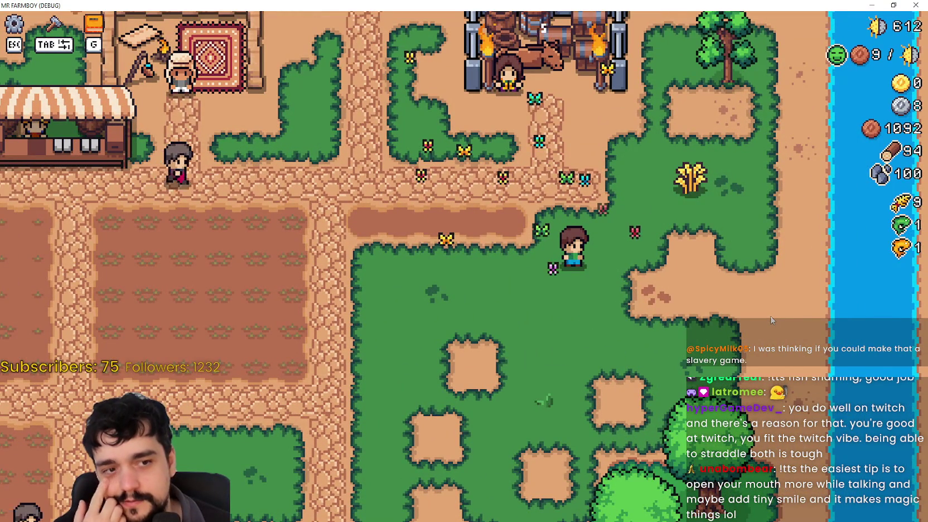
scroll(771, 320, up, 2)
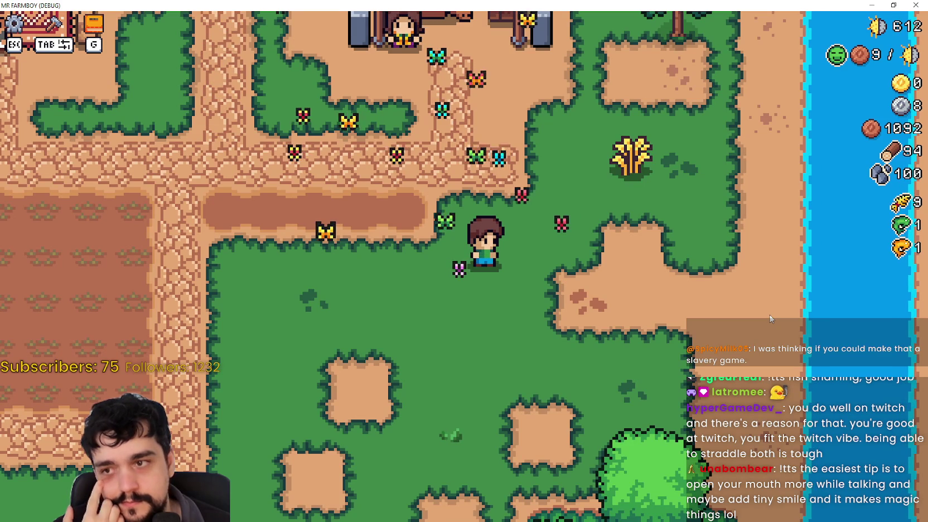
scroll(741, 291, down, 3)
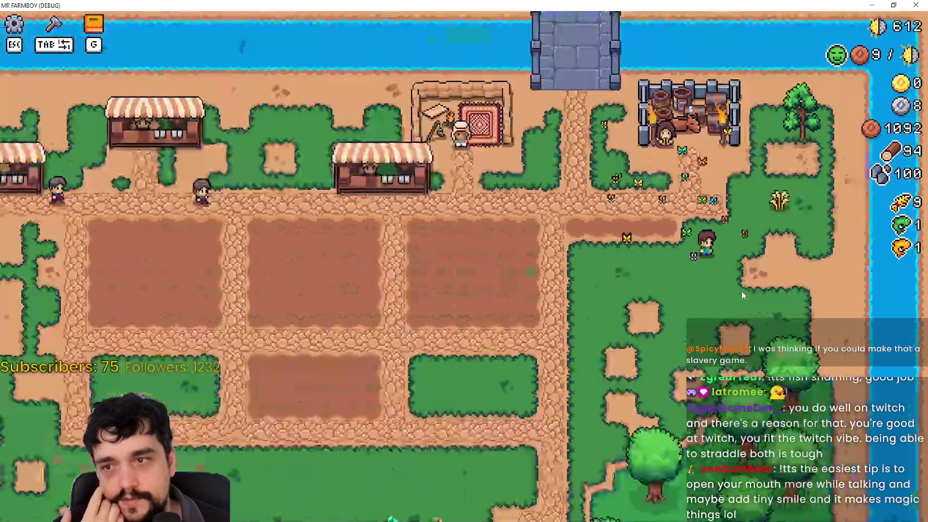
scroll(741, 291, up, 3)
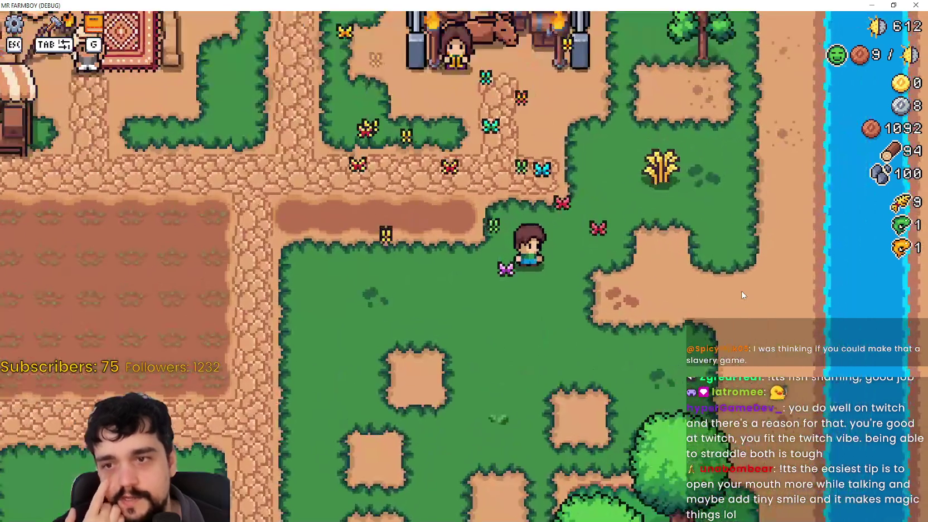
scroll(742, 294, up, 1)
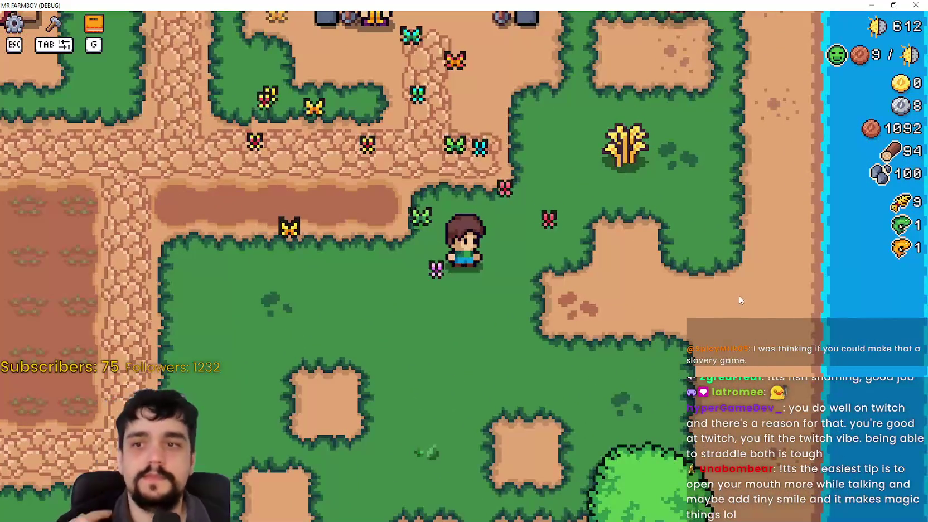
scroll(739, 299, down, 3)
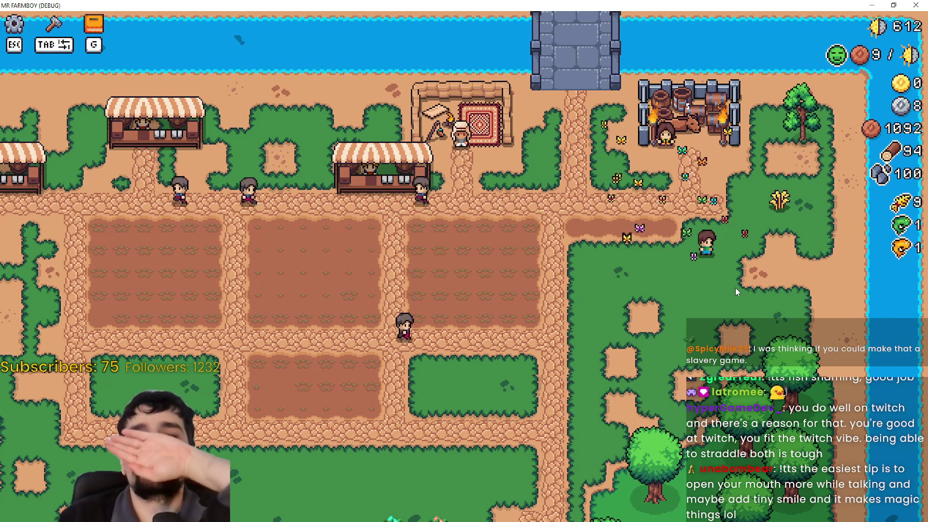
scroll(739, 273, up, 3)
scroll(742, 262, down, 3)
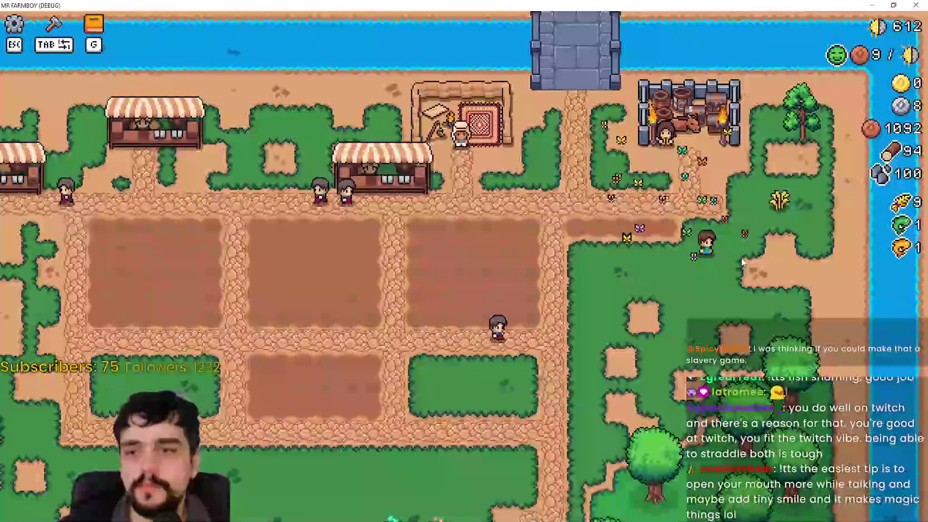
scroll(736, 259, up, 3)
key(a)
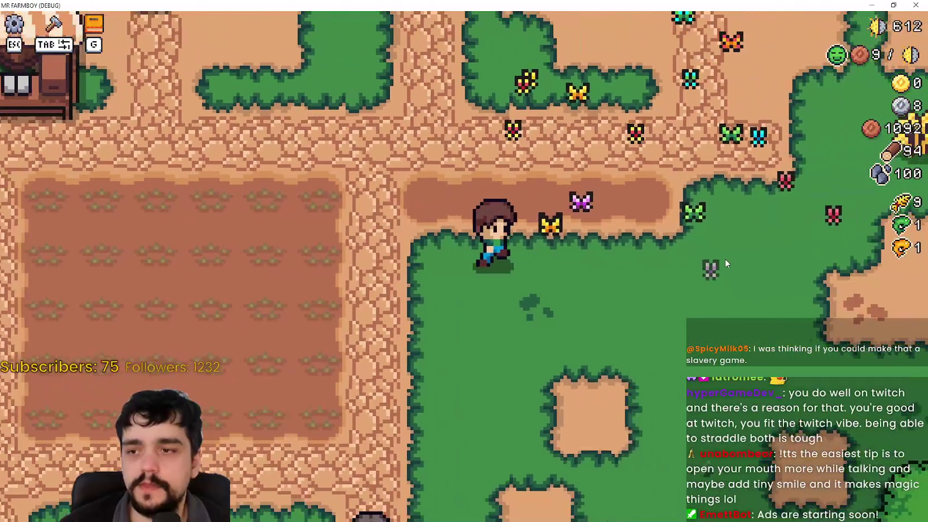
- Pick up the wheat with M and place it beside the barrel pen
scroll(724, 259, down, 3)
key(d)
key(w)
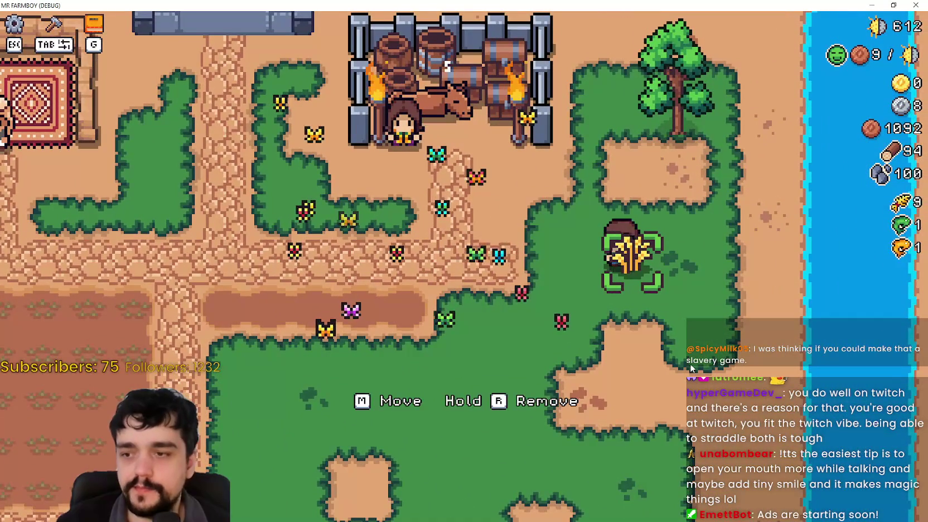
right_click(678, 344)
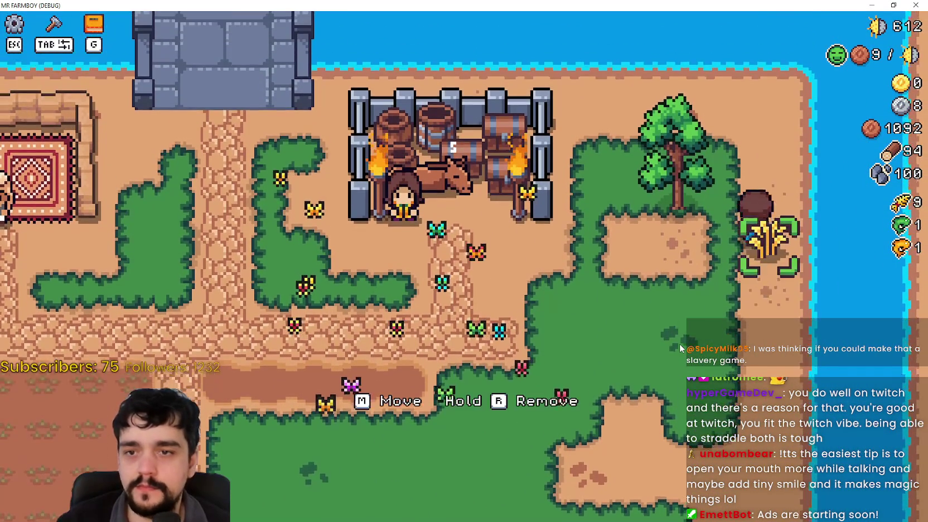
key(m)
key(a)
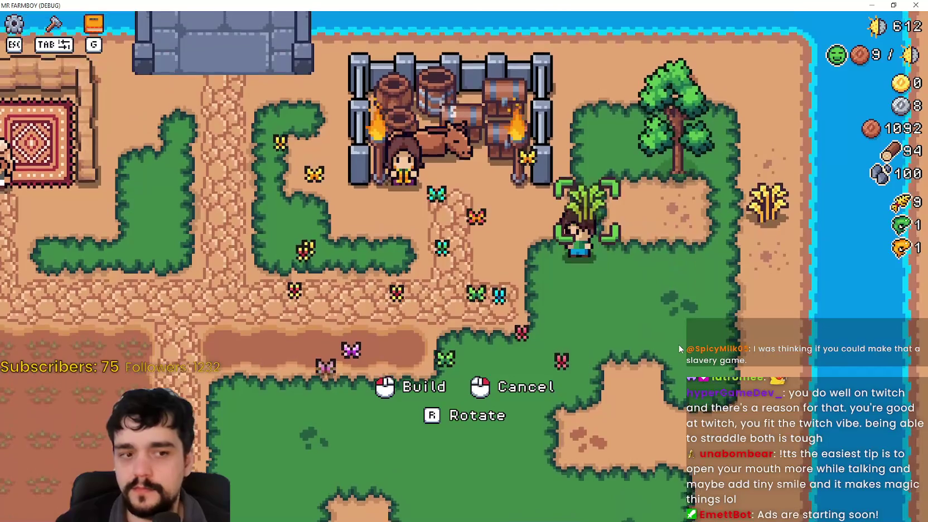
click(679, 349)
- Open the decoration crafting panel and place a first sign on the grass
key(a)
key(s)
key(Tab)
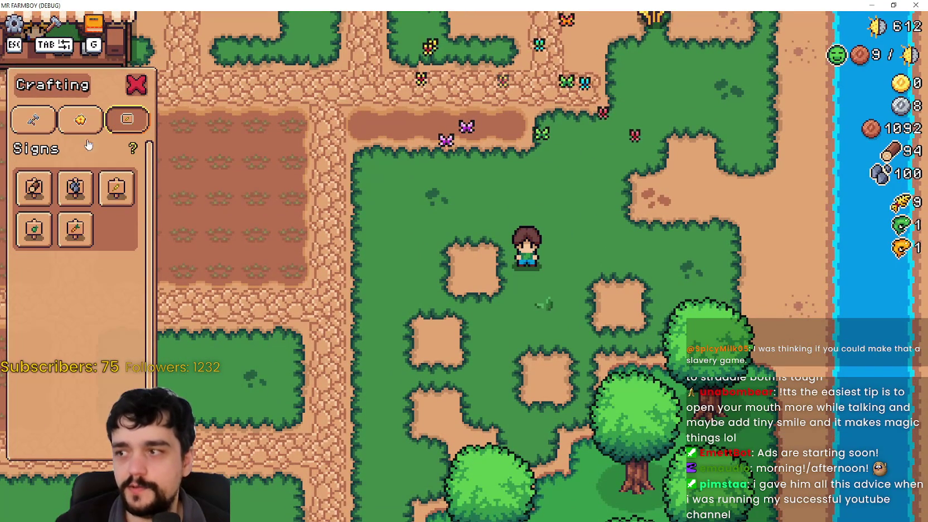
key(w)
click(571, 303)
key(s)
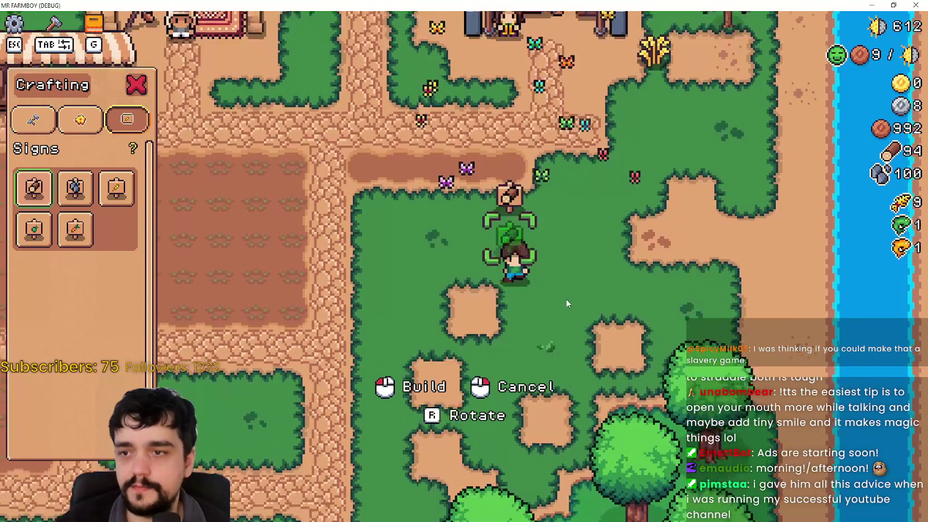
key(a)
right_click(563, 301)
- Place a second sign using the first sign design
key(w)
key(d)
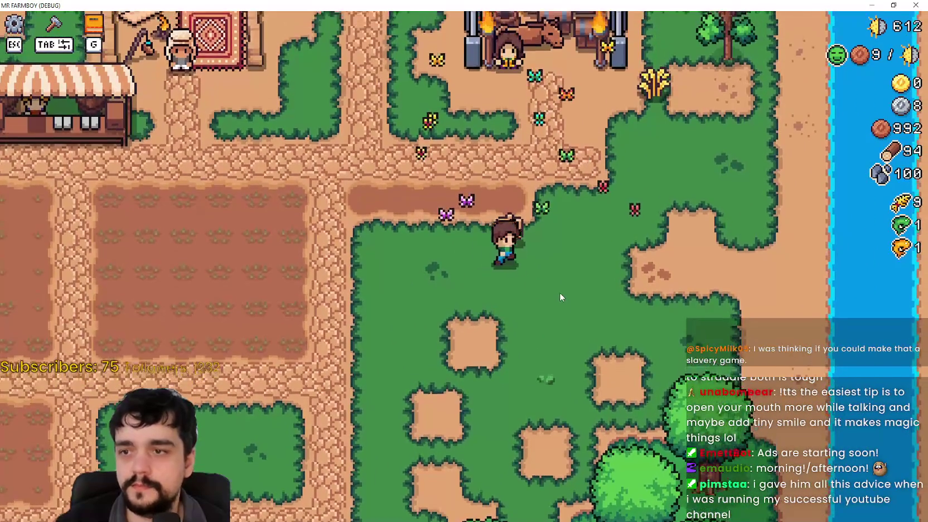
click(35, 187)
click(660, 364)
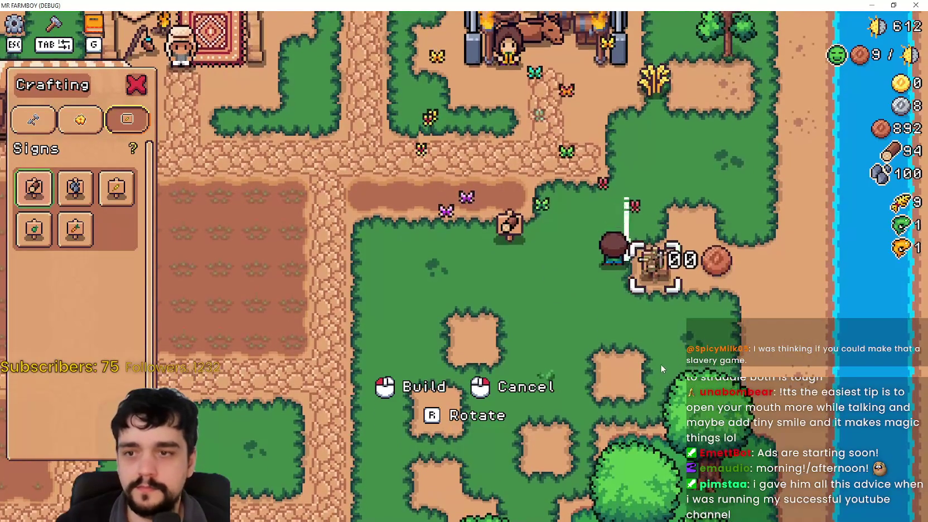
right_click(645, 364)
- Walk back to the second sign and remove it with R
key(s)
key(a)
key(Tab)
key(d)
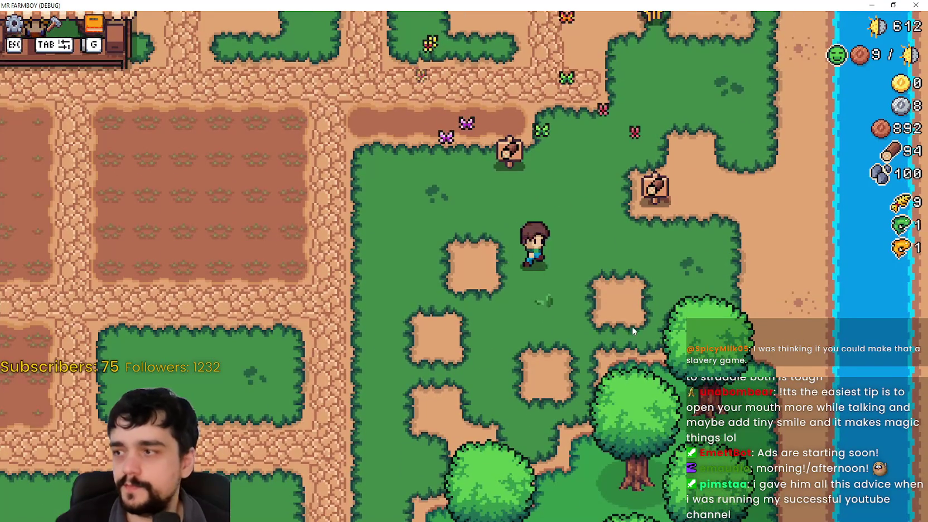
key(w)
key(d)
key(s)
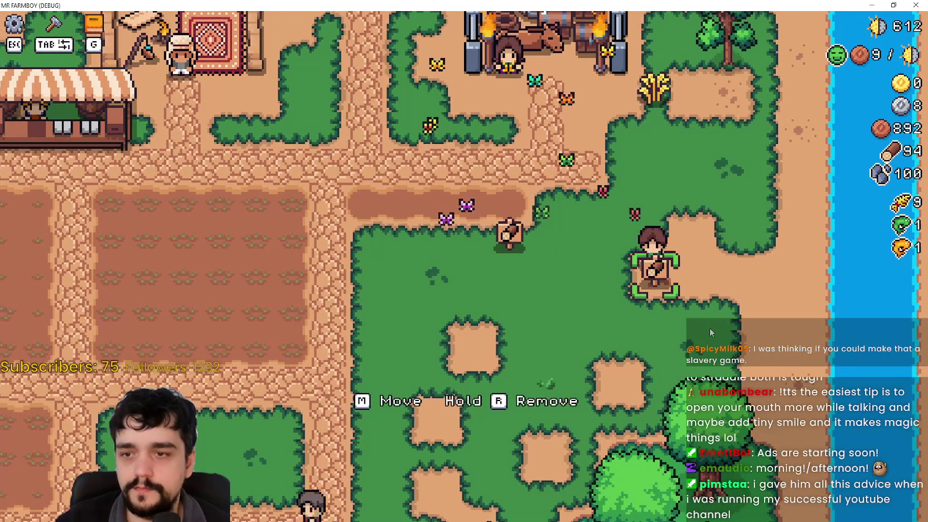
key(w)
key(d)
key(a)
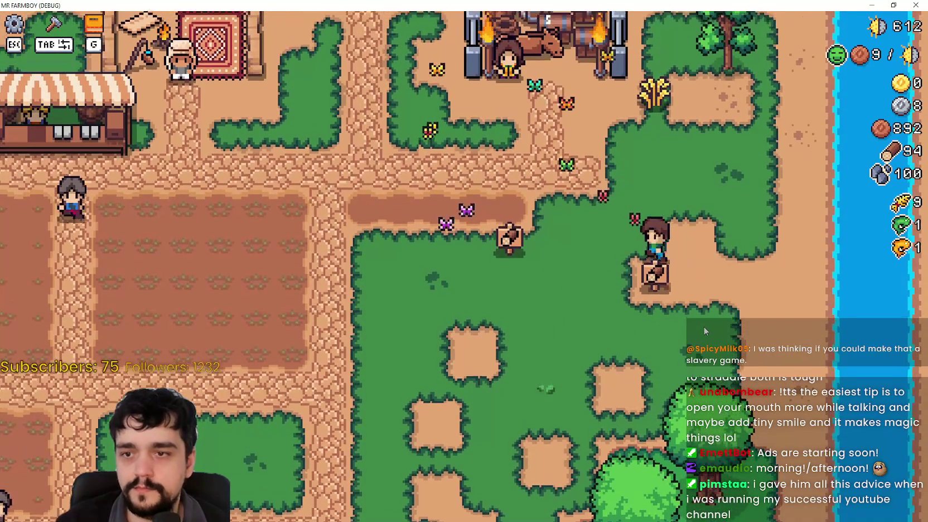
key(s)
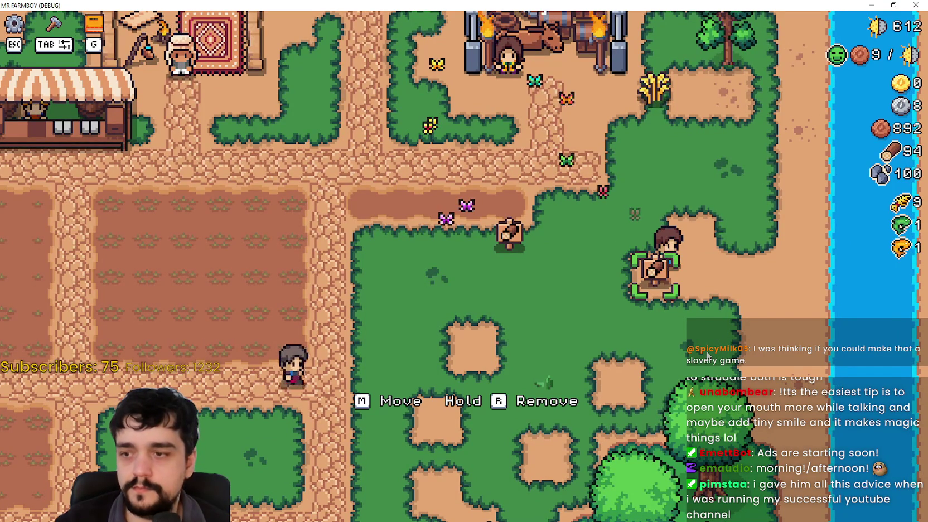
key(a)
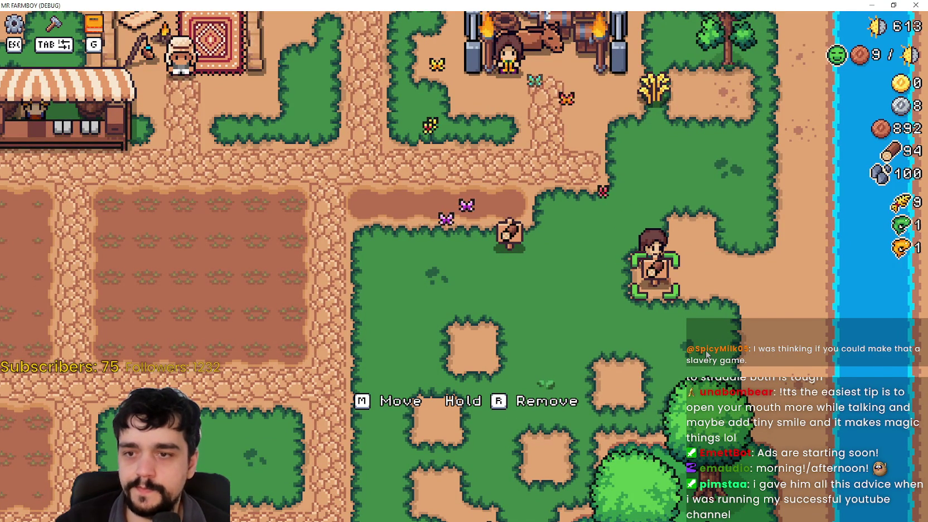
key(r)
- Remove the first sign near the path, then walk down onto the grass
key(a)
key(w)
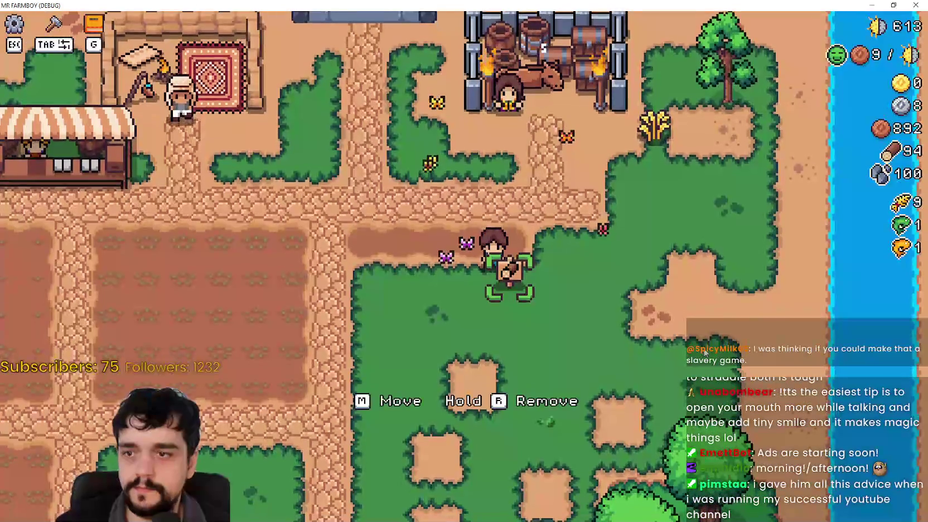
key(r)
key(d)
key(s)
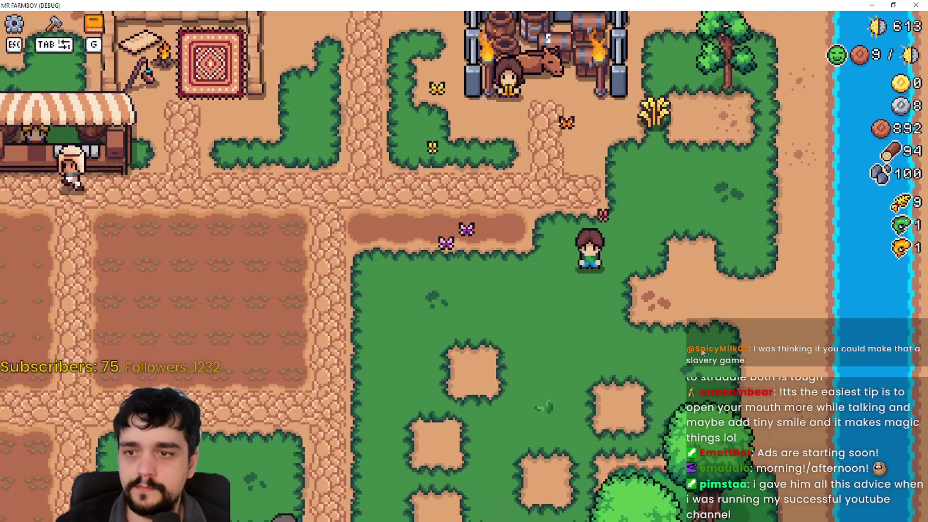
key(s)
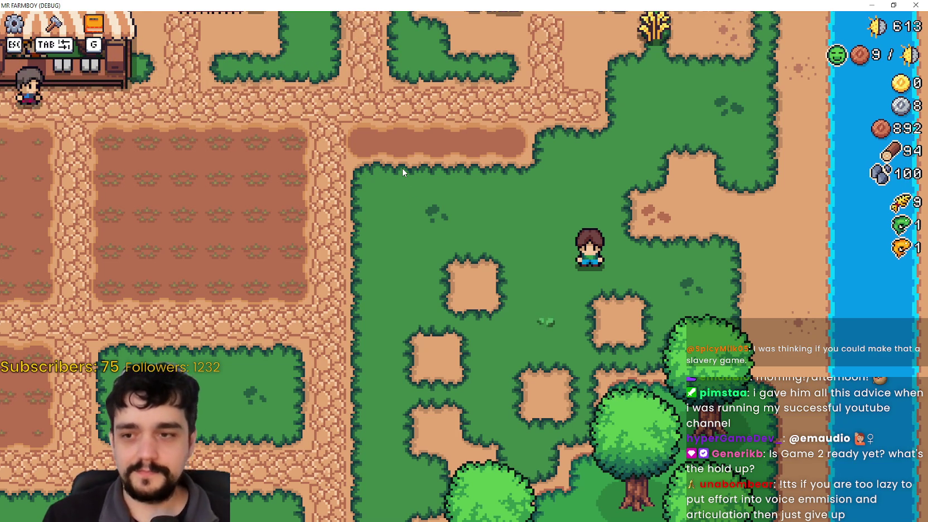
key(w)
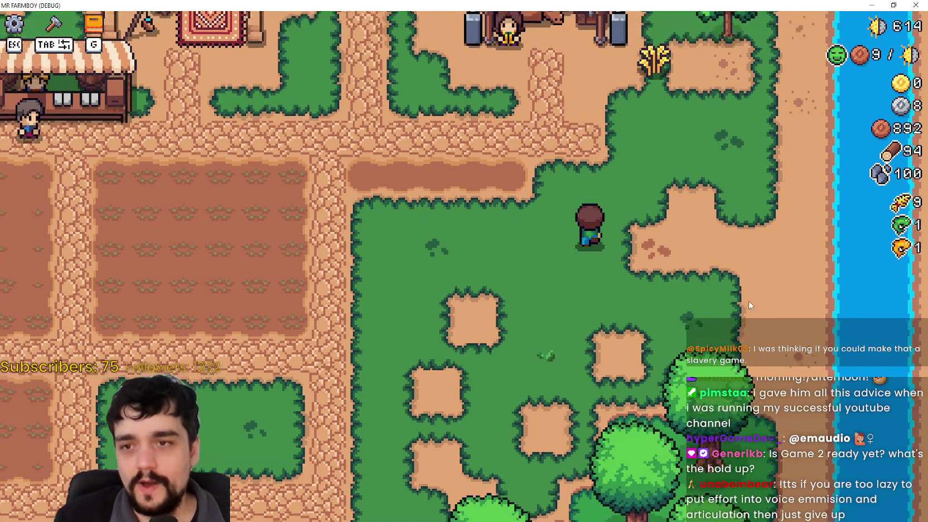
key(s)
key(a)
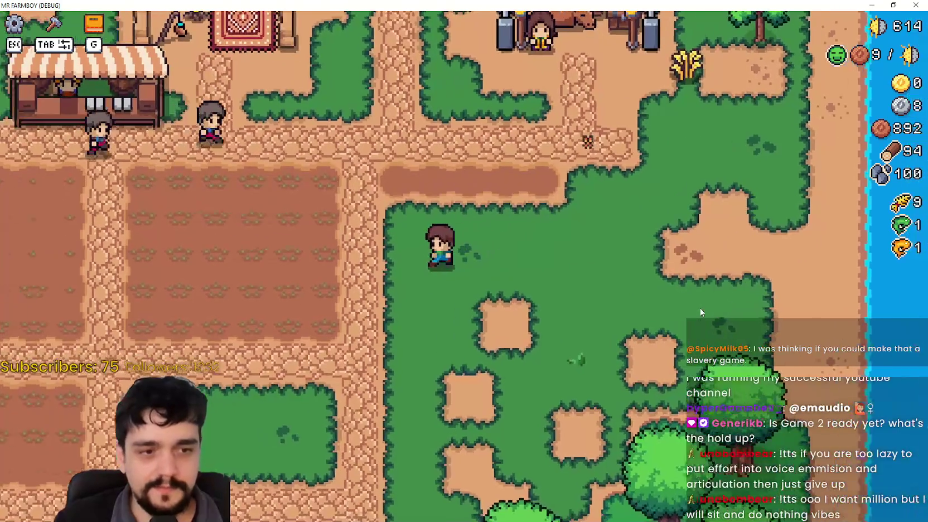
key(w)
key(d)
key(d)
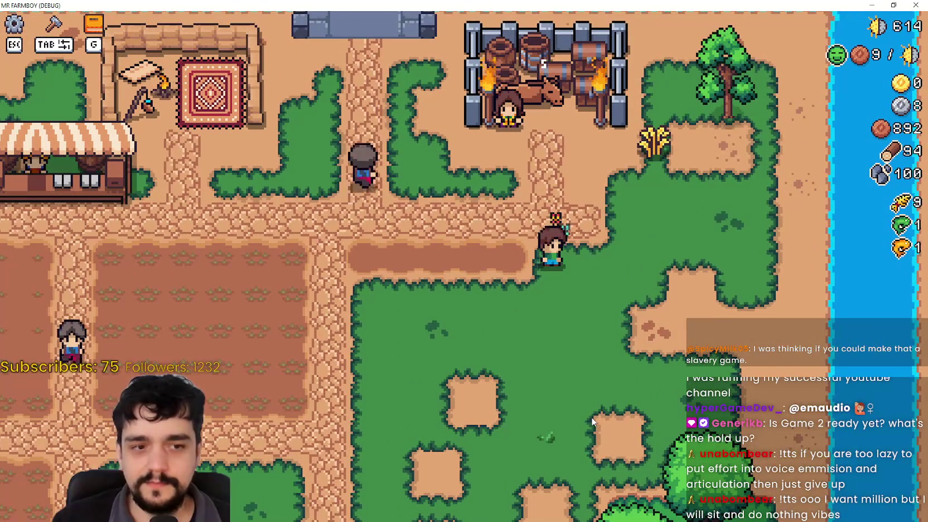
key(s)
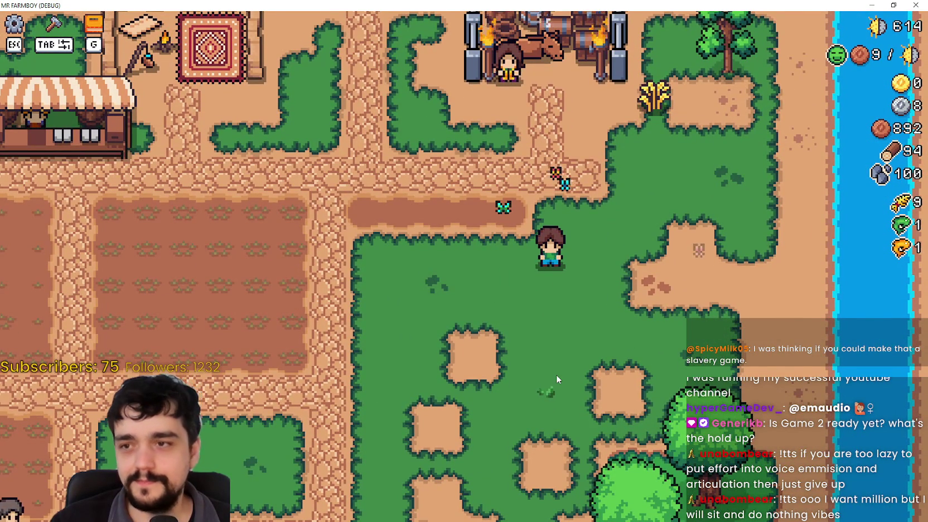
- Walk the farmer up toward the farm buildings and back down to the dirt strip
scroll(556, 374, down, 3)
scroll(563, 369, up, 4)
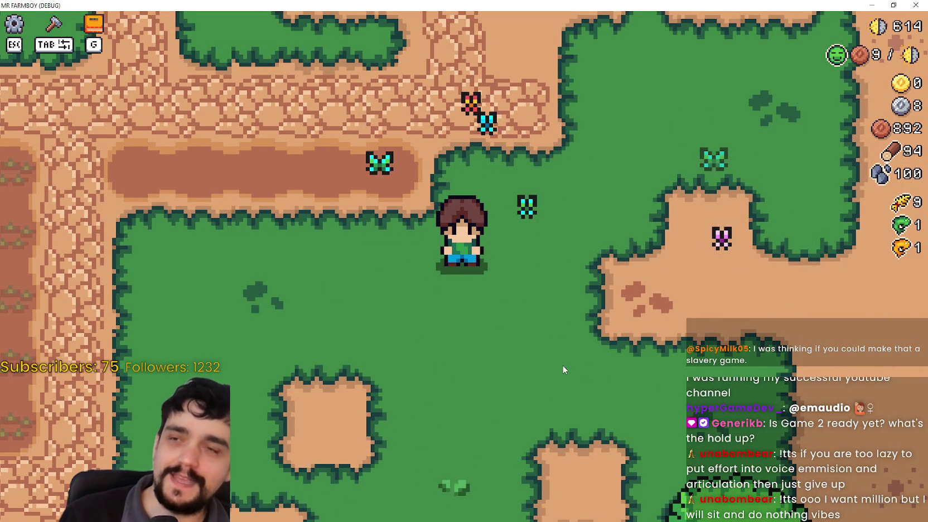
key(d)
key(w)
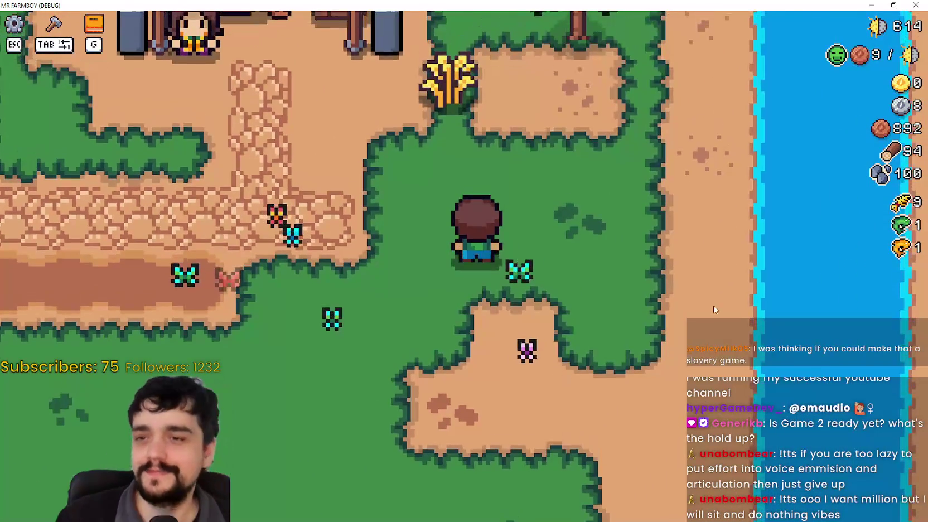
scroll(609, 313, down, 3)
scroll(679, 287, up, 4)
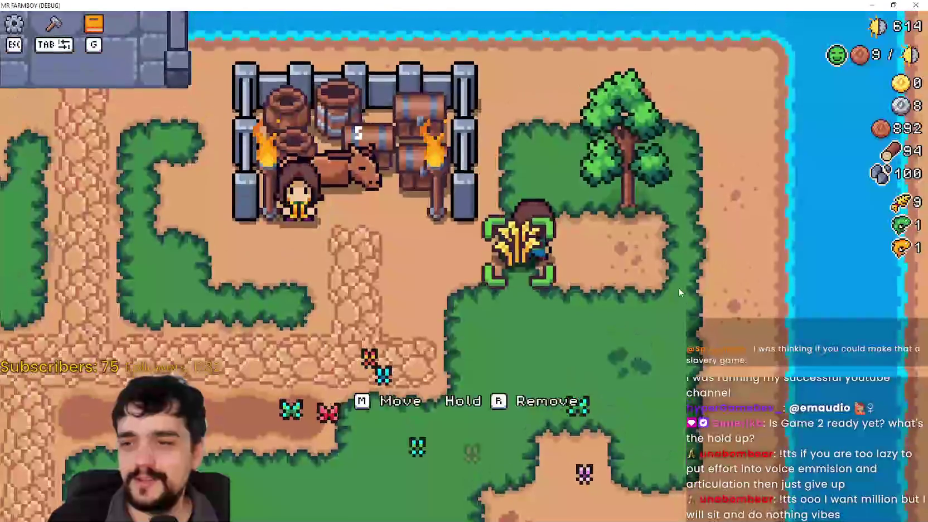
scroll(677, 367, down, 3)
key(s)
key(a)
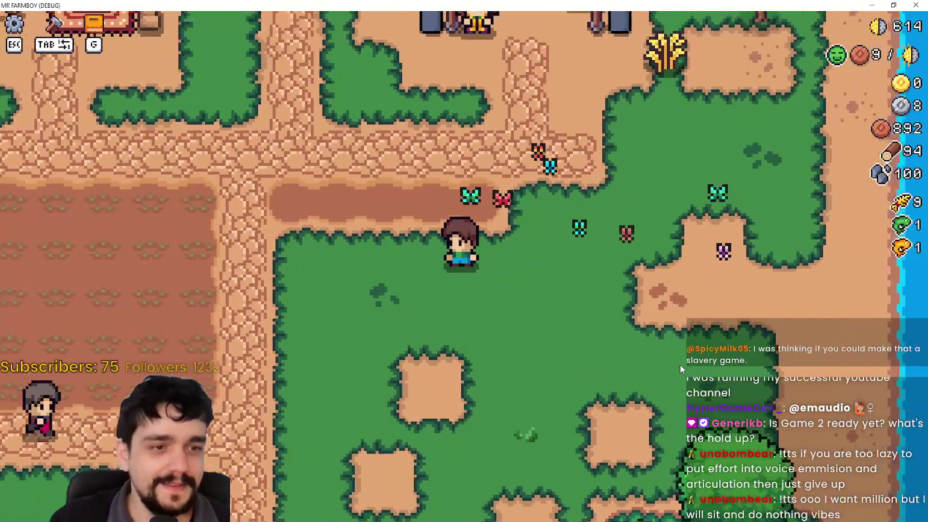
scroll(680, 363, up, 3)
- Walk up to the wheat bundle by the barn and step back past it
key(w)
key(d)
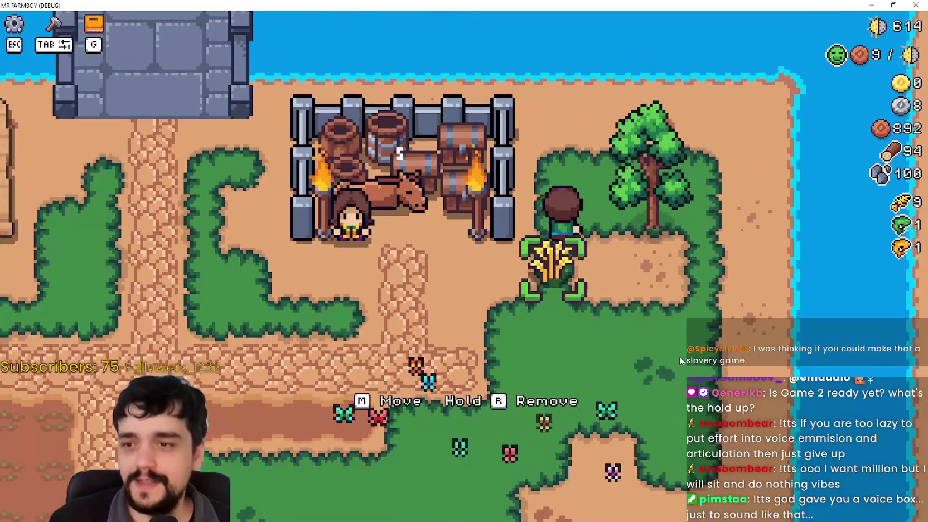
key(s)
key(w)
key(s)
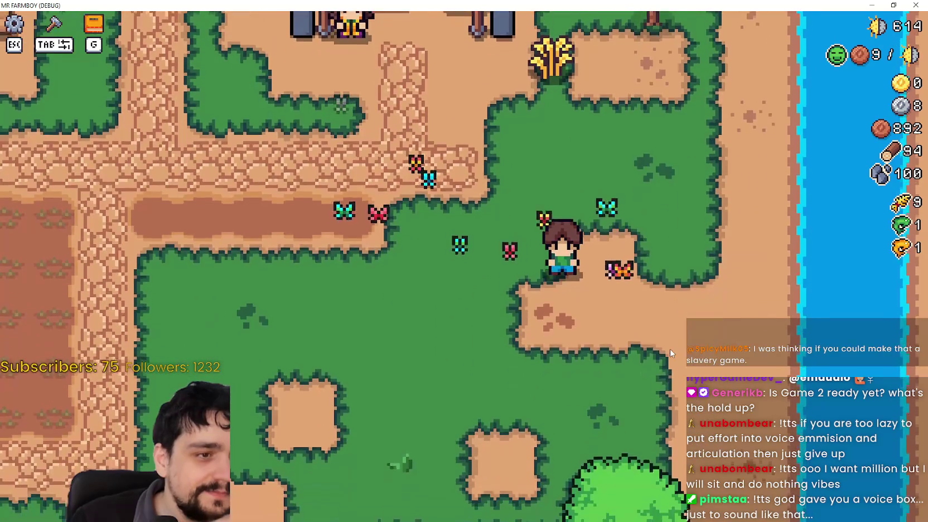
key(w)
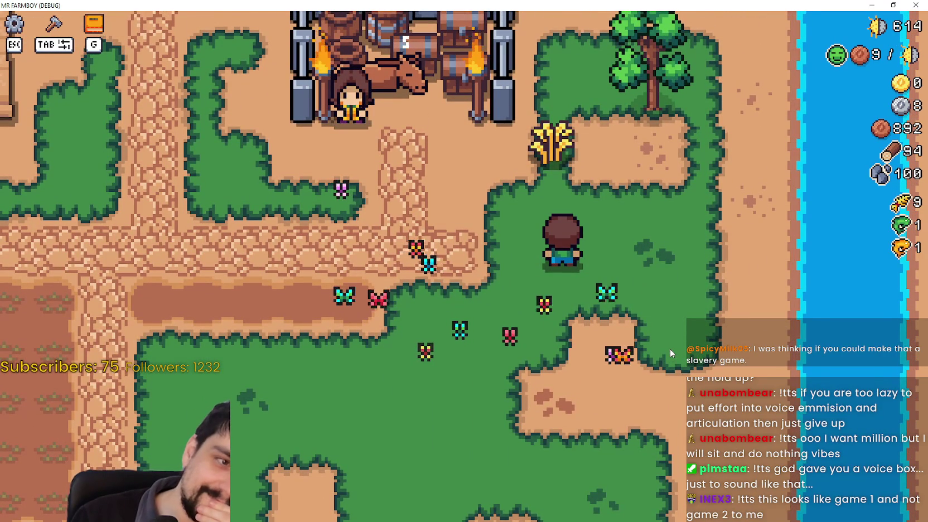
- Step around the barrel pen, then bring the YouTube stream window over the game
key(s)
key(a)
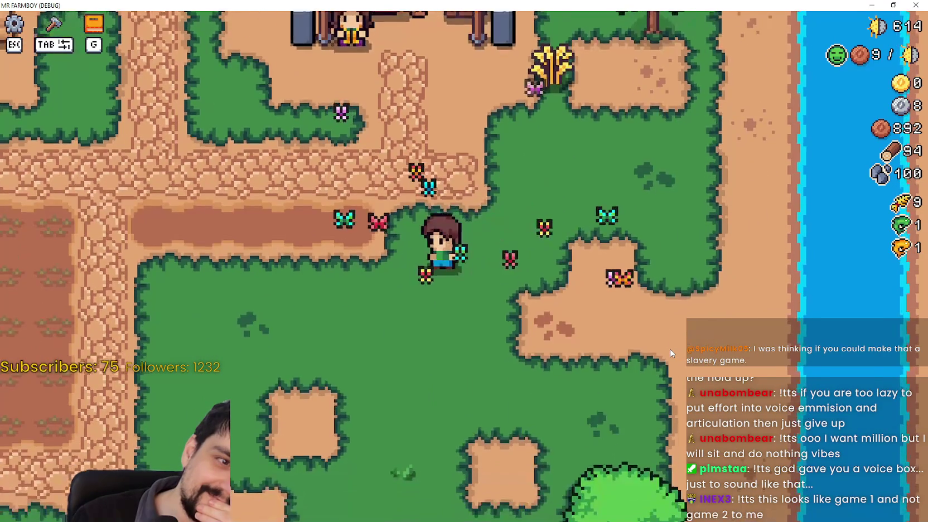
key(d)
key(w)
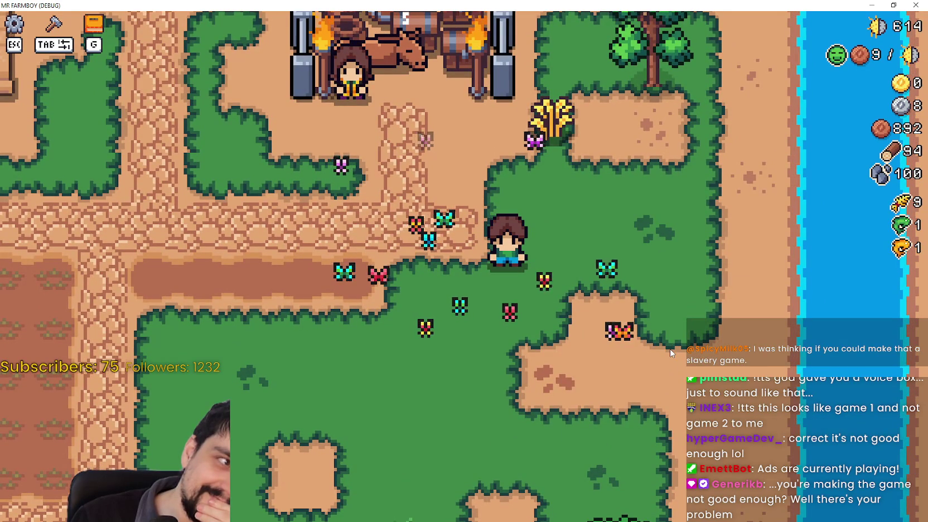
key(w)
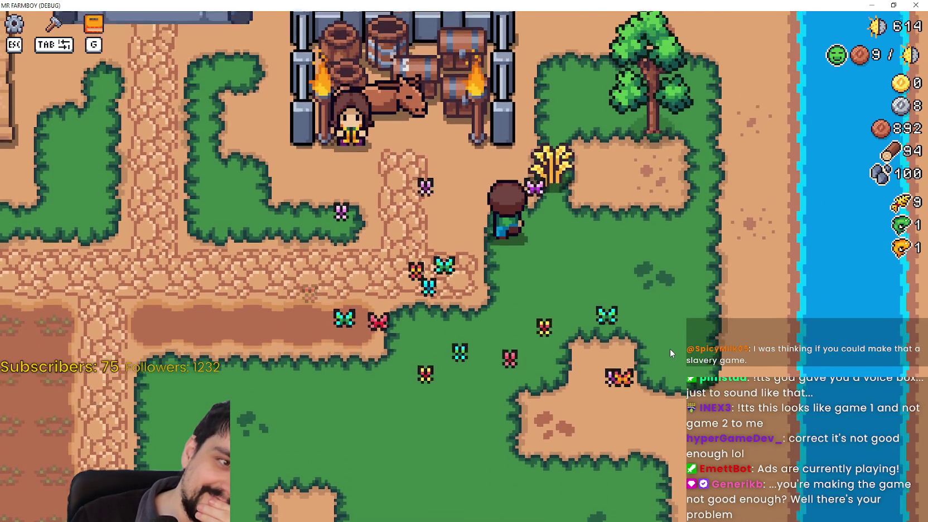
key(s)
key(alt+Tab)
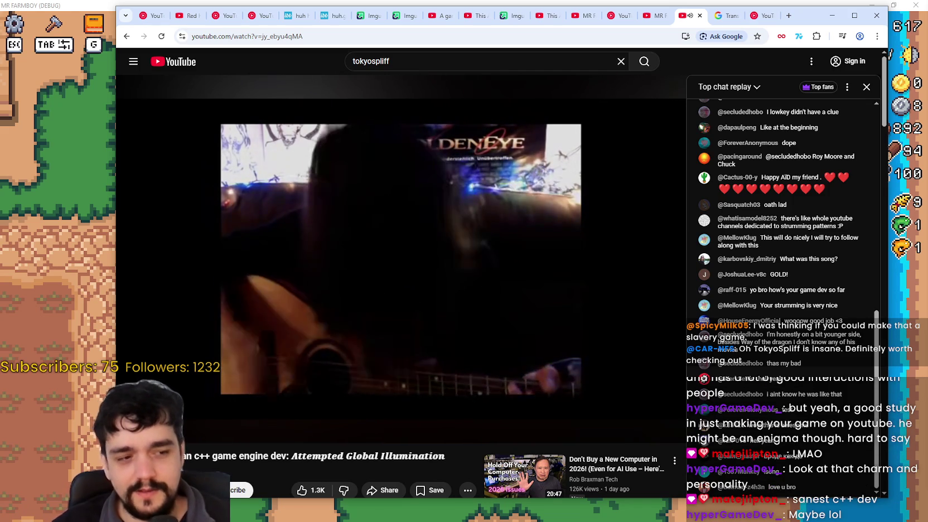
- Scrub the stream video forward past the piano songs to the Programming chapter
mouse_move(167, 346)
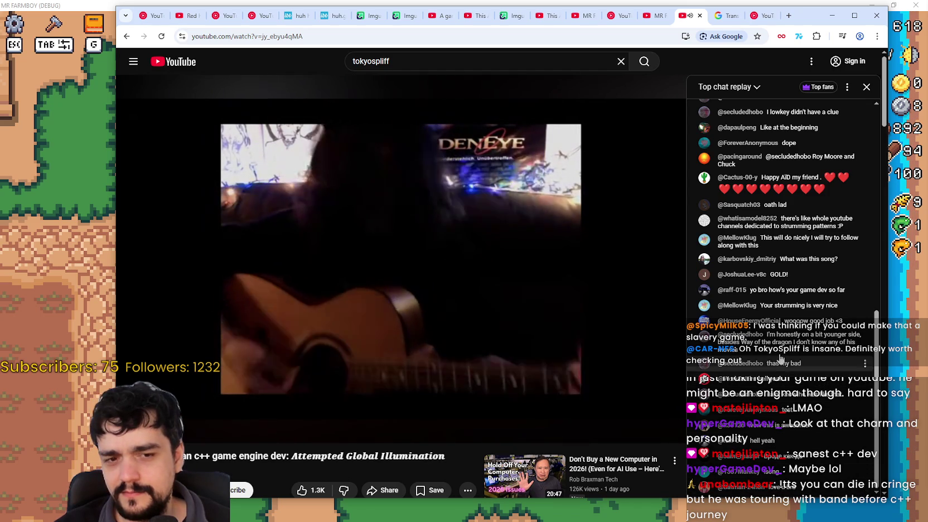
drag(317, 414, 330, 416)
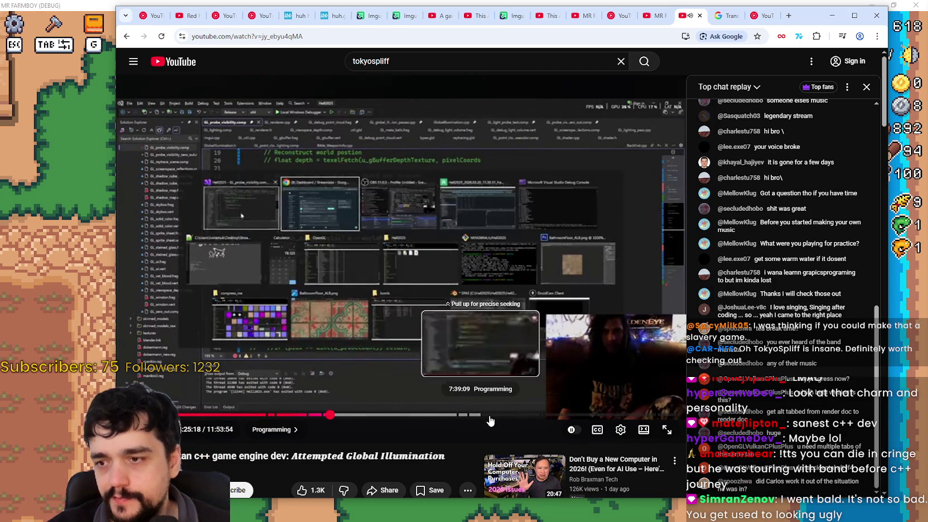
click(460, 415)
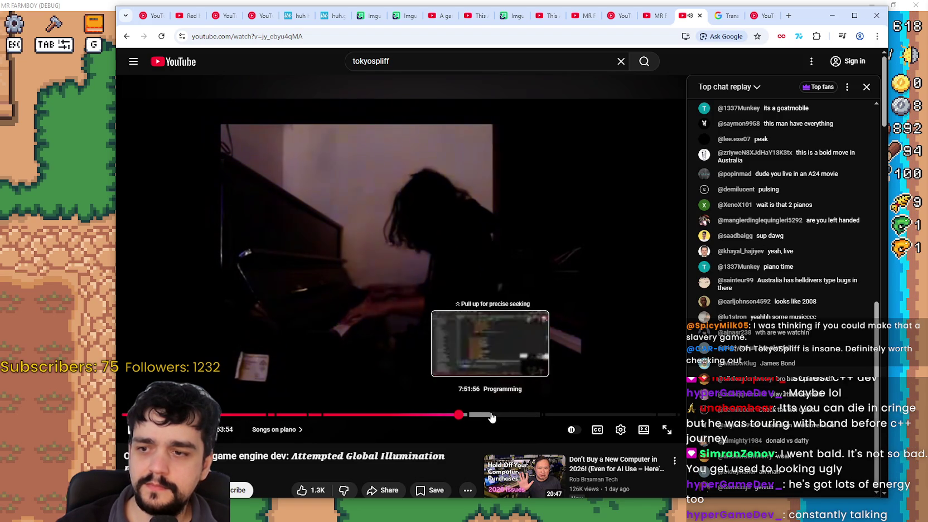
click(509, 414)
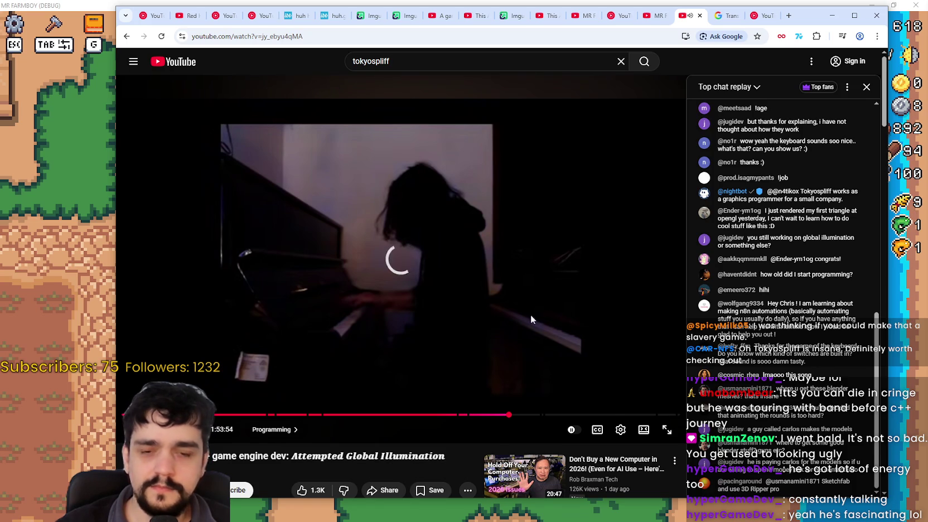
- Read through the stream description's chapter timestamps, then return to the video player
scroll(484, 331, down, 3)
scroll(362, 445, down, 5)
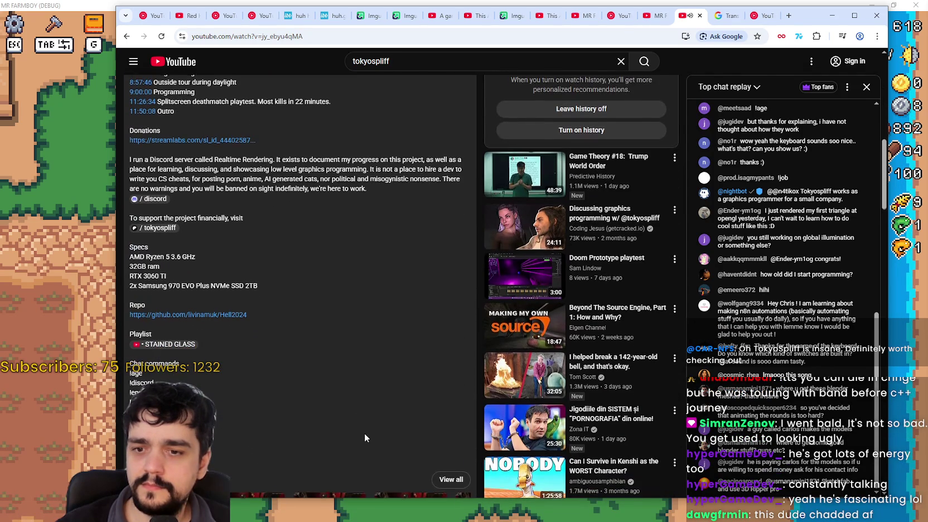
scroll(365, 435, up, 8)
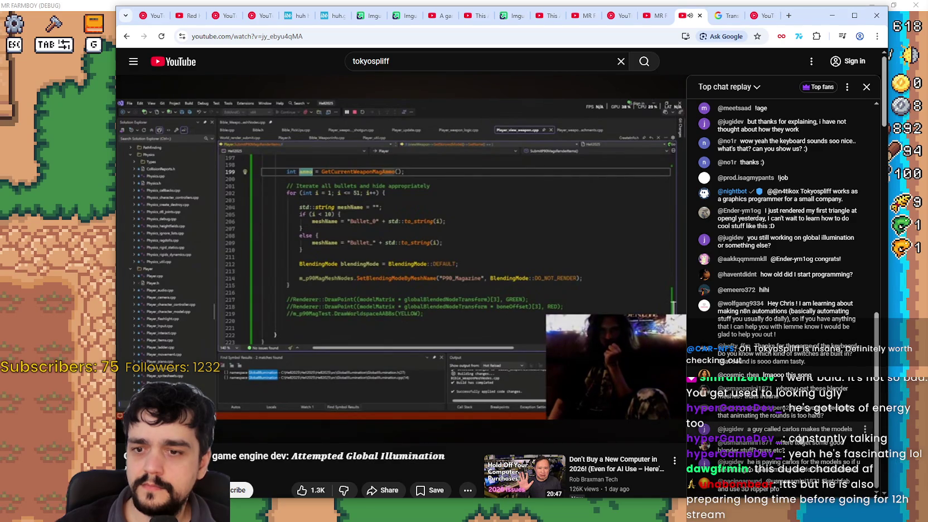
scroll(798, 439, up, 3)
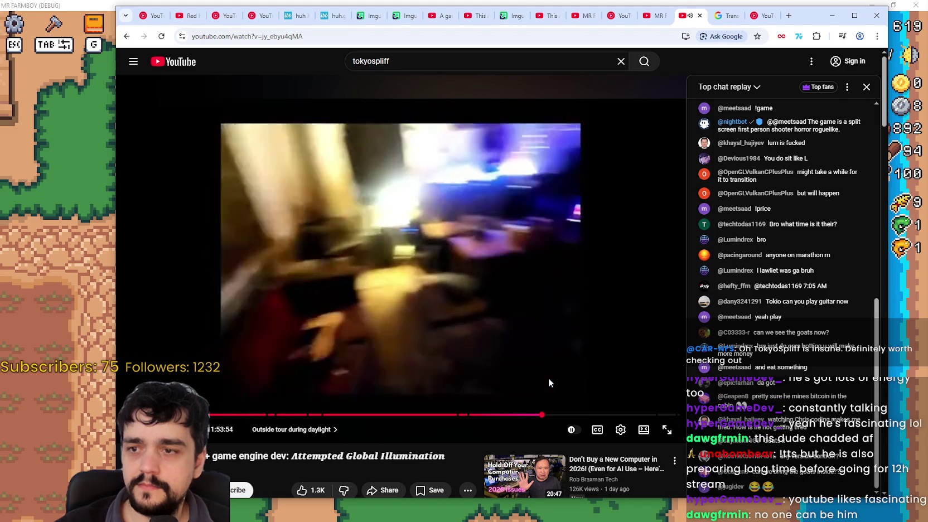
- Skip ahead past the Programming chapter to the Splitscreen deathmatch playtest near the video's end
drag(542, 417, 545, 418)
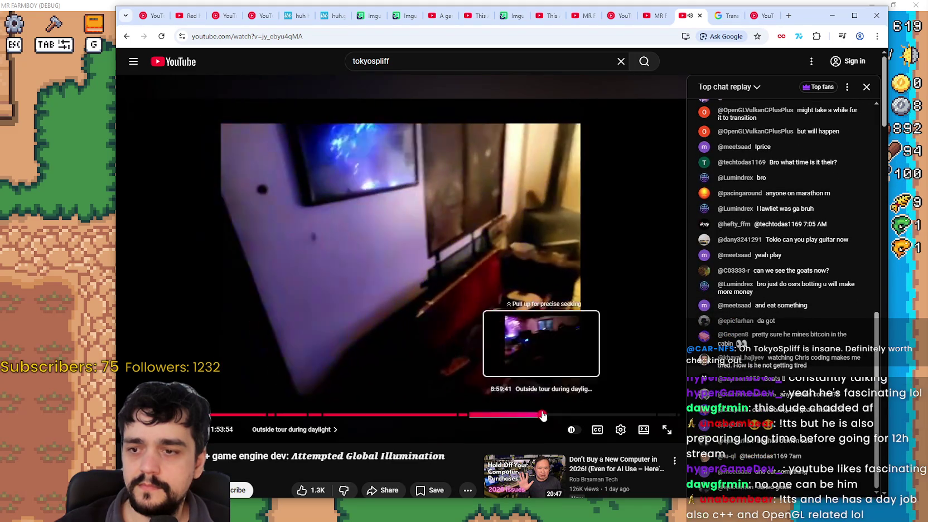
click(541, 415)
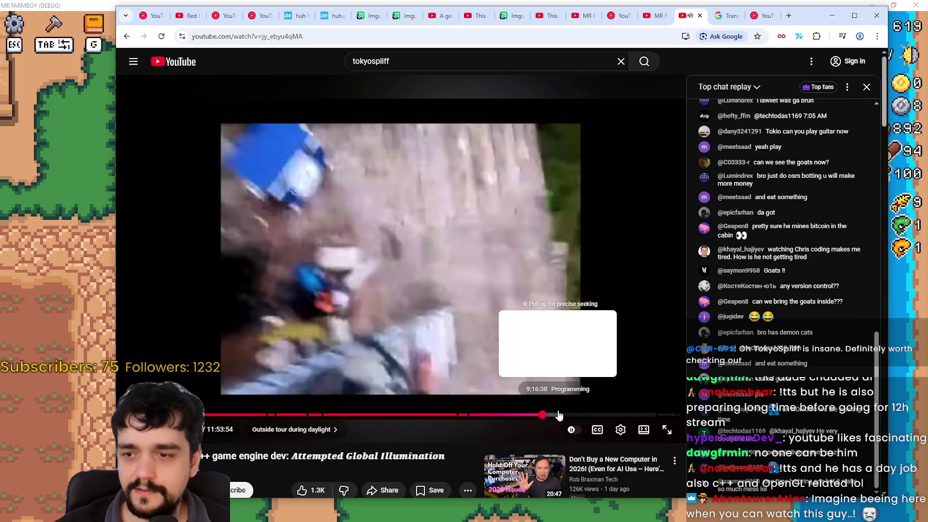
click(600, 416)
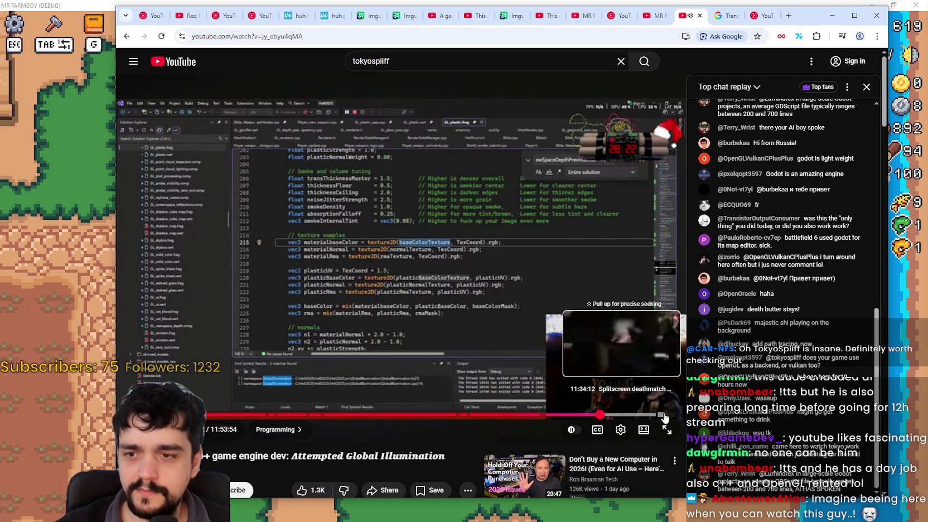
click(661, 415)
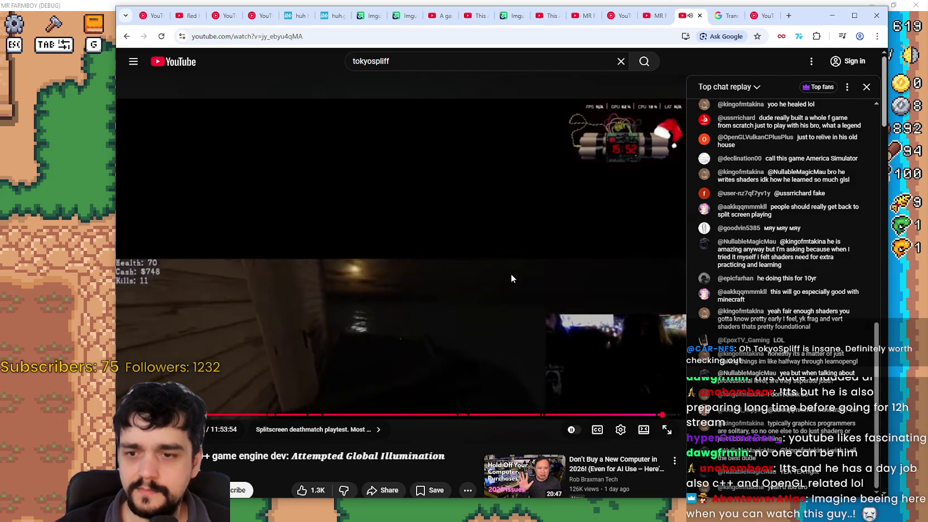